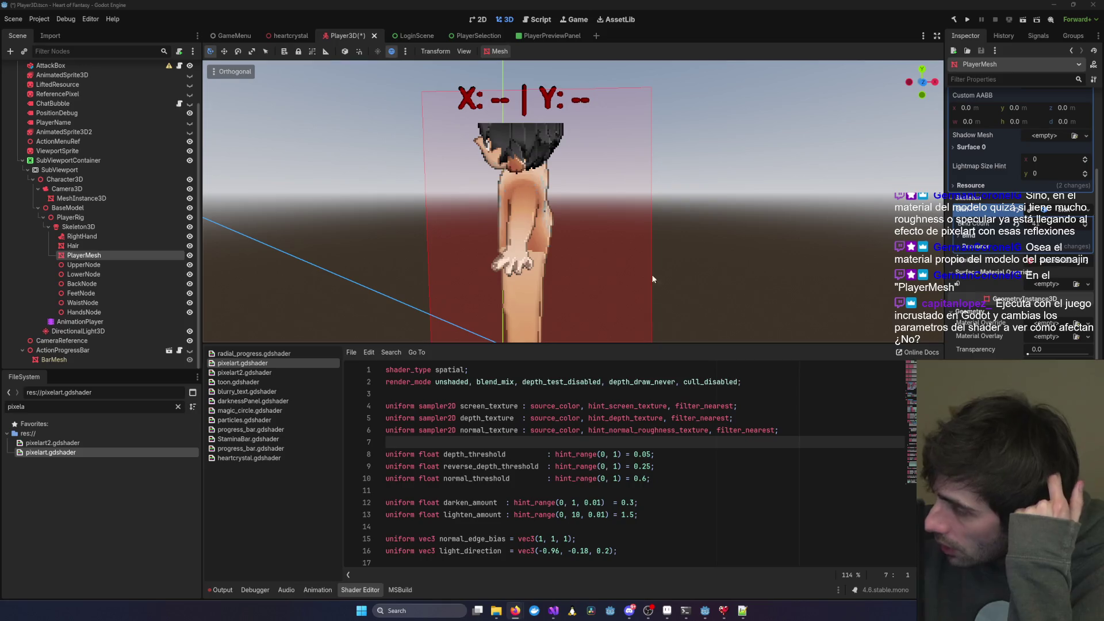
- Try a new StandardMaterial3D as material override twice, then undo it to restore the textured character
{"action": "scroll", "coordinate": [525, 187], "scroll_direction": "up", "scroll_amount": 5}
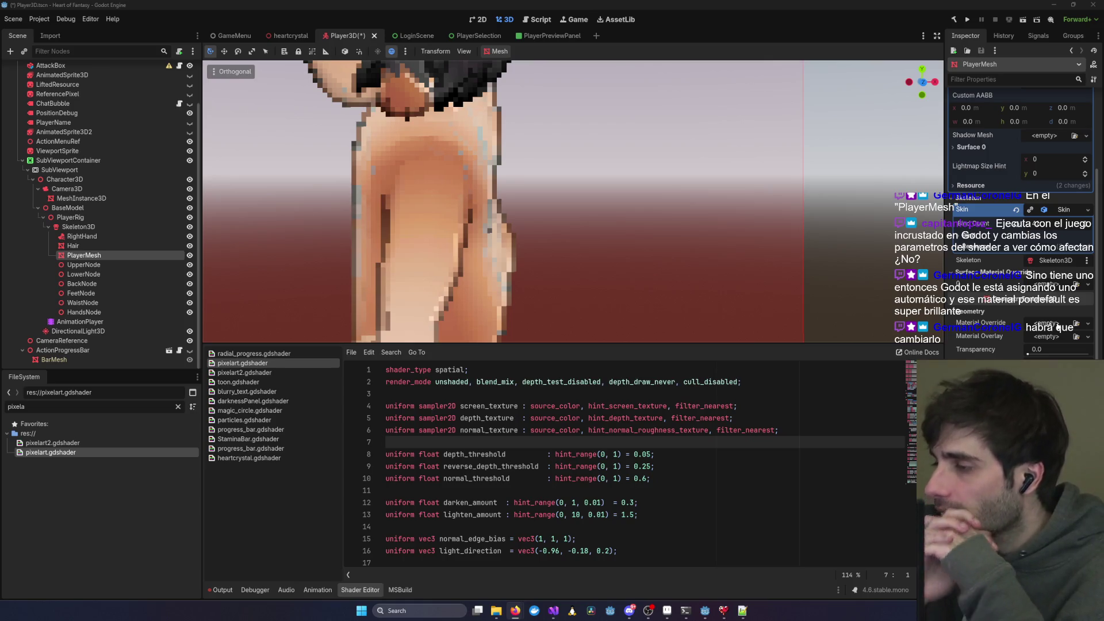
{"action": "left_click", "coordinate": [1087, 323]}
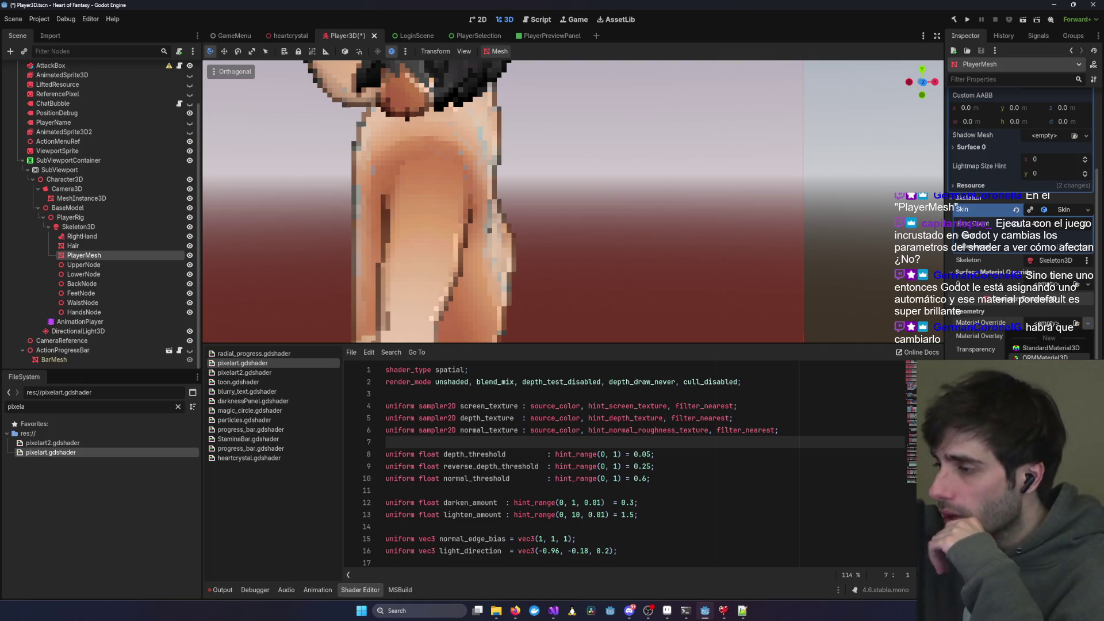
{"action": "left_click", "coordinate": [1041, 367]}
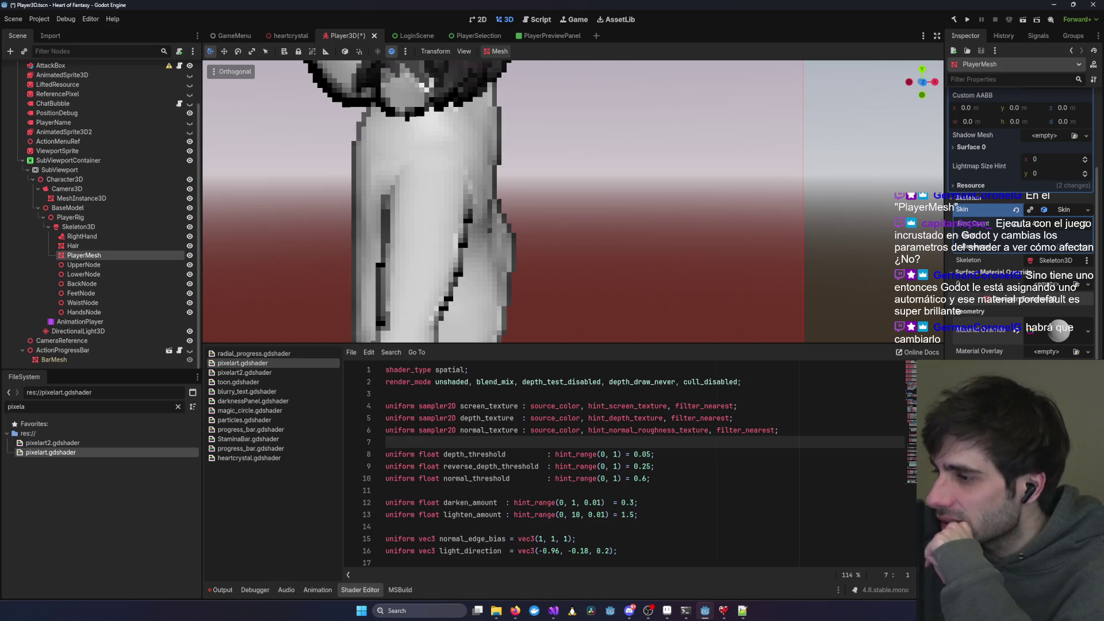
{"action": "scroll", "coordinate": [664, 279], "scroll_direction": "down", "scroll_amount": 5}
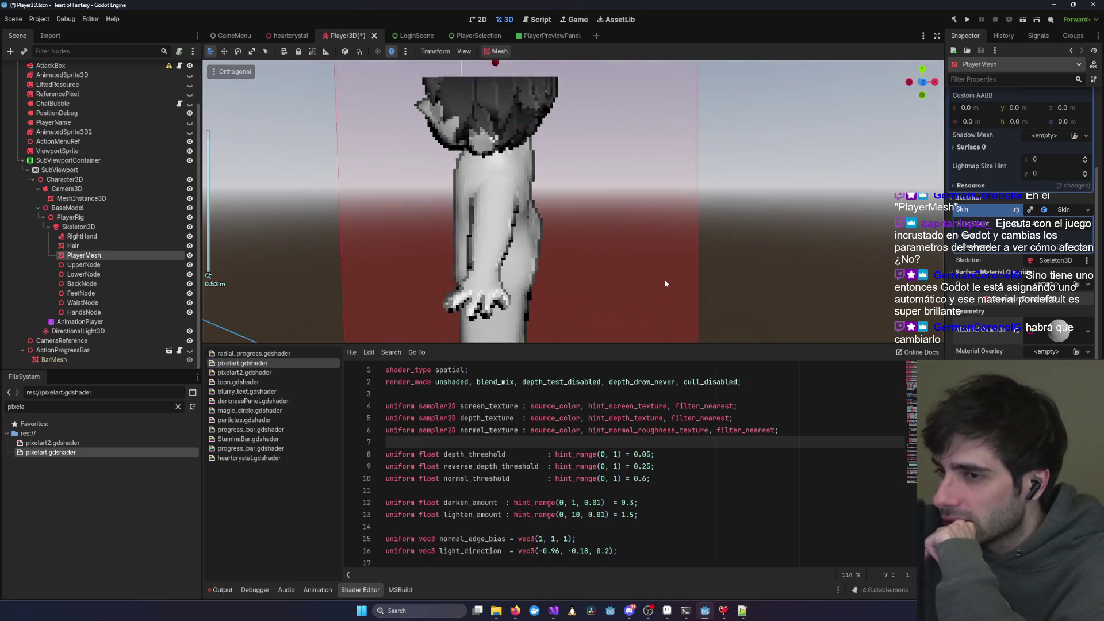
{"action": "scroll", "coordinate": [664, 278], "scroll_direction": "up", "scroll_amount": 5}
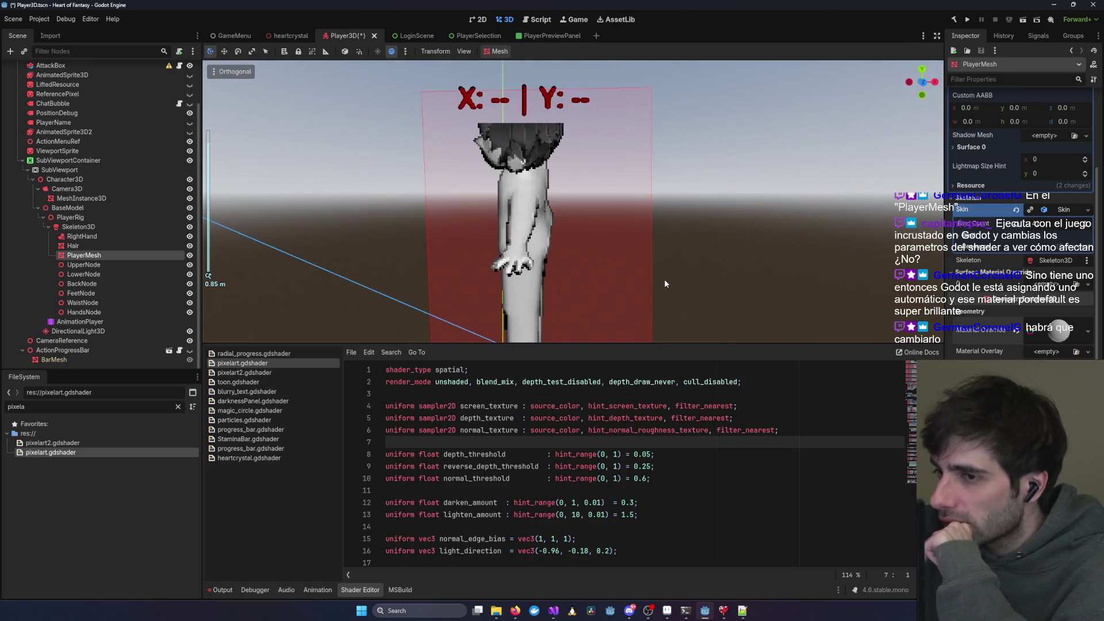
{"action": "left_click", "coordinate": [1061, 332]}
{"action": "left_click", "coordinate": [1061, 332]}
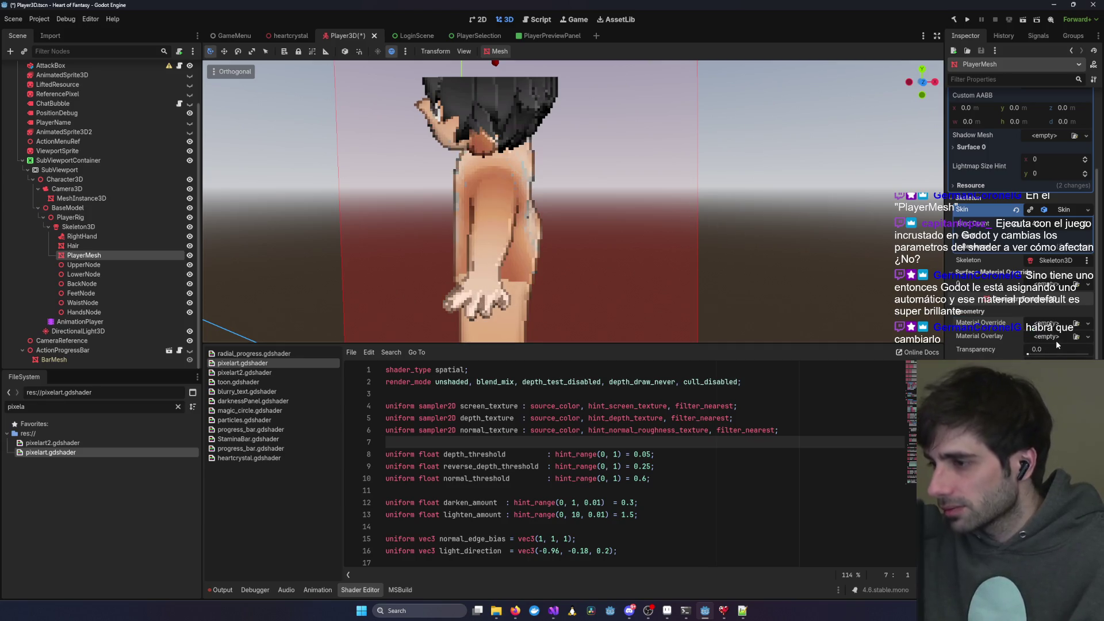
{"action": "left_click", "coordinate": [1087, 323]}
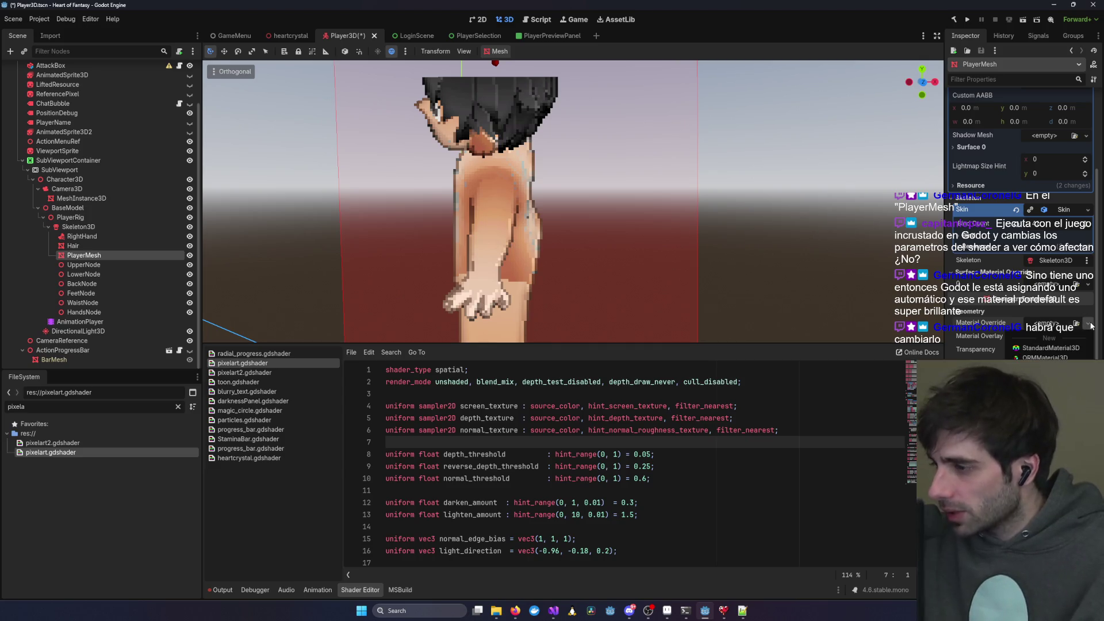
{"action": "left_click", "coordinate": [1045, 349]}
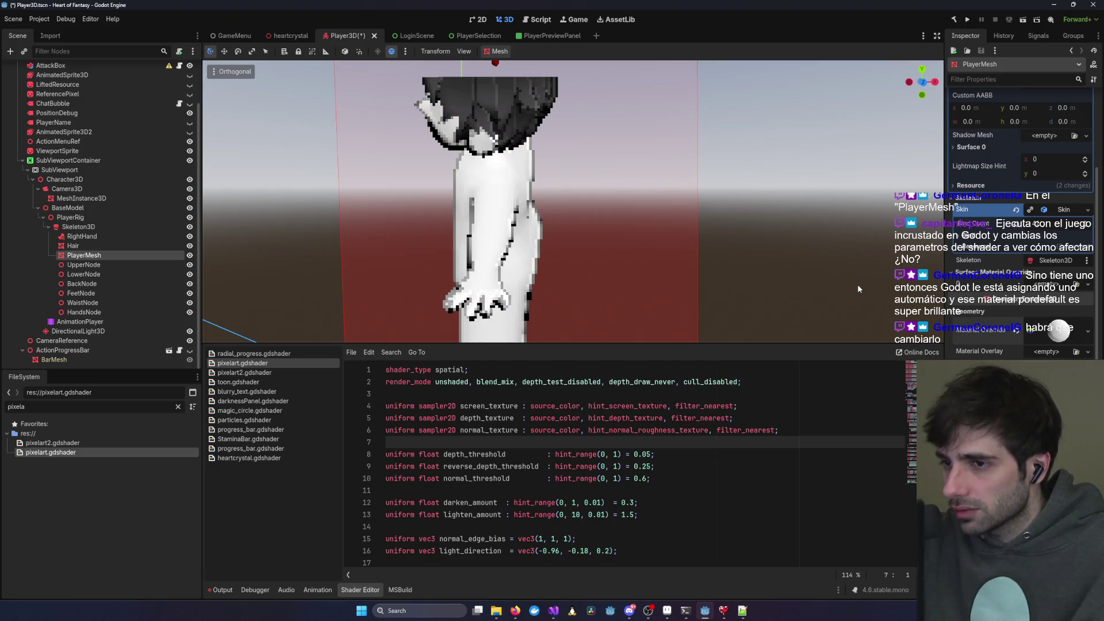
{"action": "key", "text": "ctrl+z"}
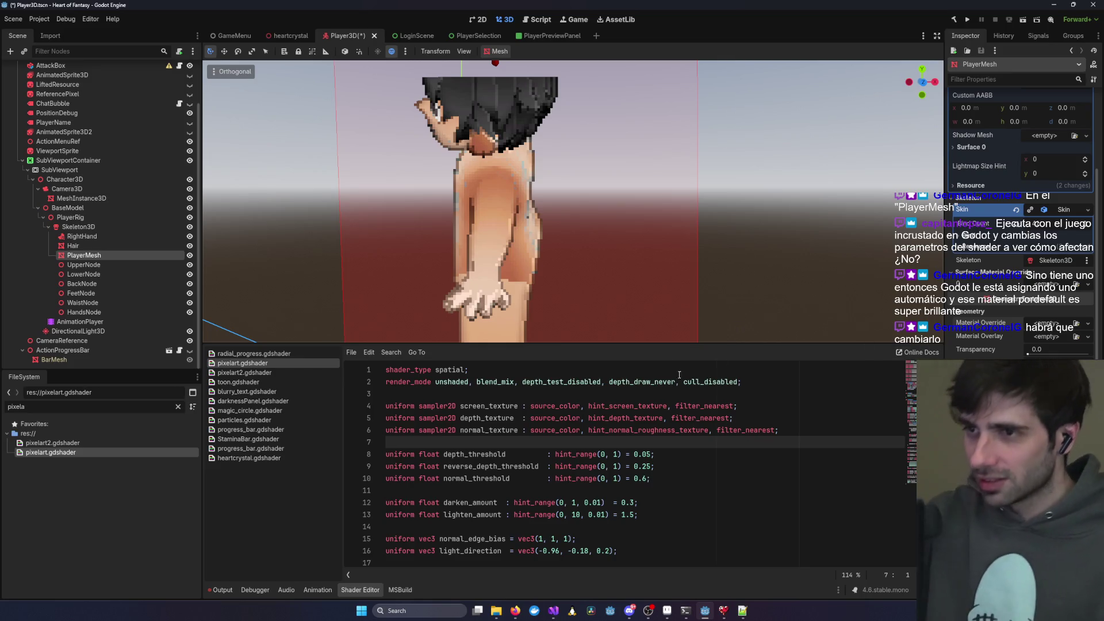
{"action": "left_click_drag", "start_coordinate": [490, 247], "coordinate": [446, 236]}
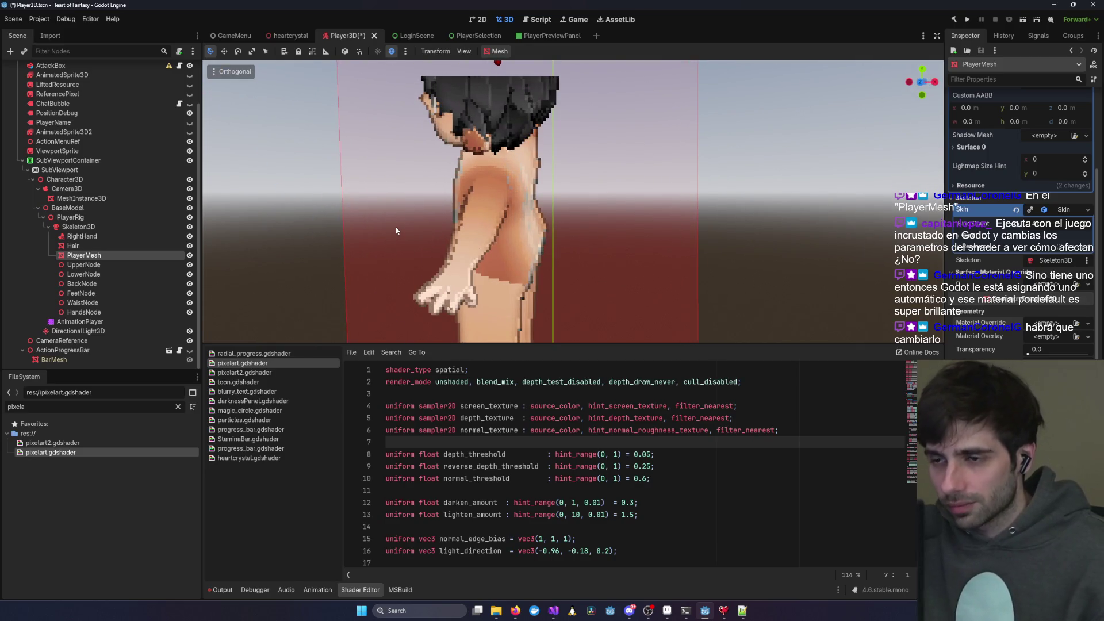
- Inspect the Camera3D's MeshInstance3D properties, then select the PlayerMesh node
{"action": "left_click", "coordinate": [81, 198]}
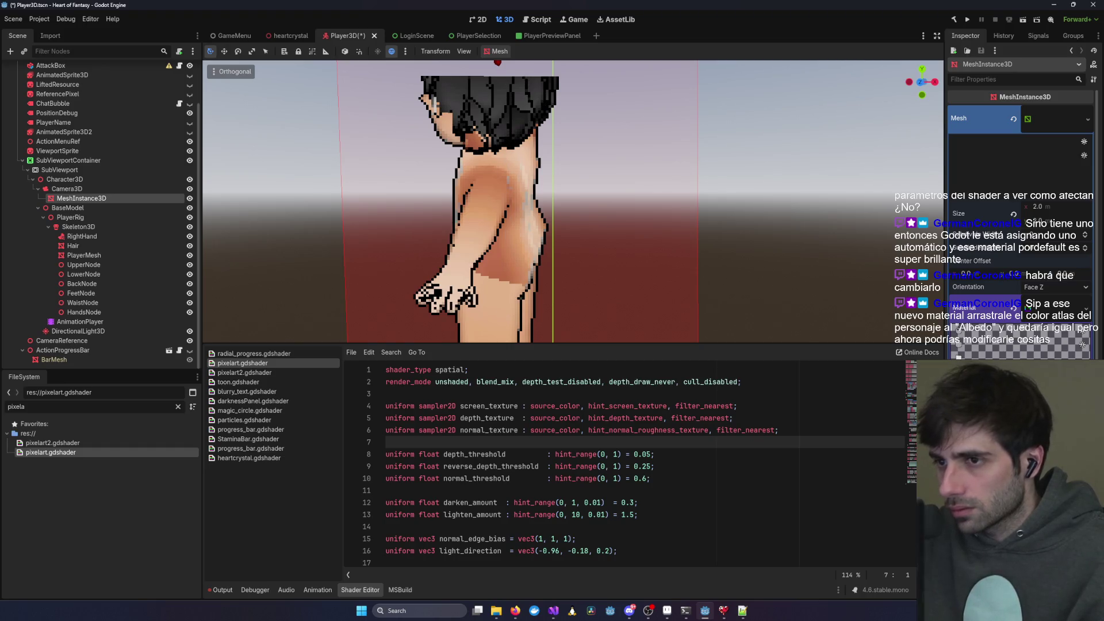
{"action": "scroll", "coordinate": [669, 252], "scroll_direction": "down", "scroll_amount": 3}
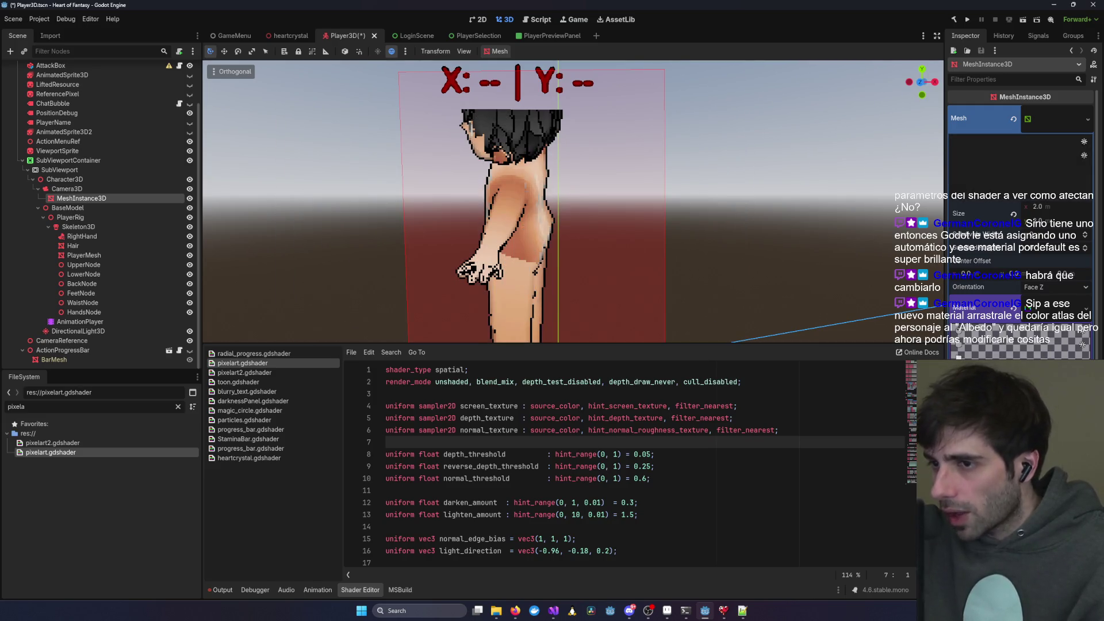
{"action": "scroll", "coordinate": [660, 254], "scroll_direction": "up", "scroll_amount": 3}
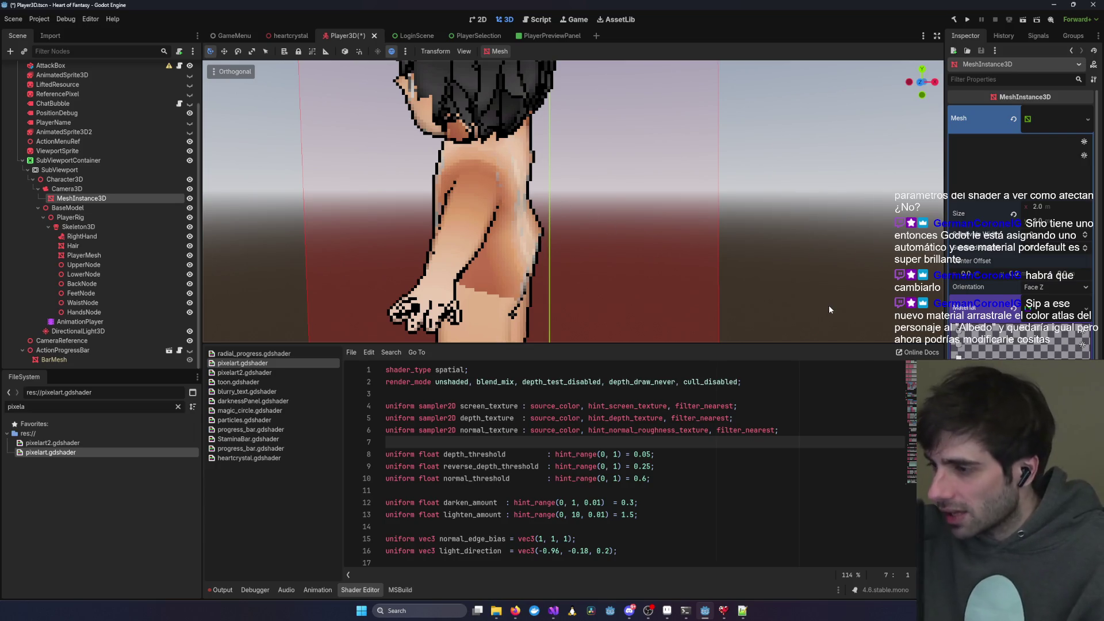
{"action": "scroll", "coordinate": [785, 293], "scroll_direction": "down", "scroll_amount": 5}
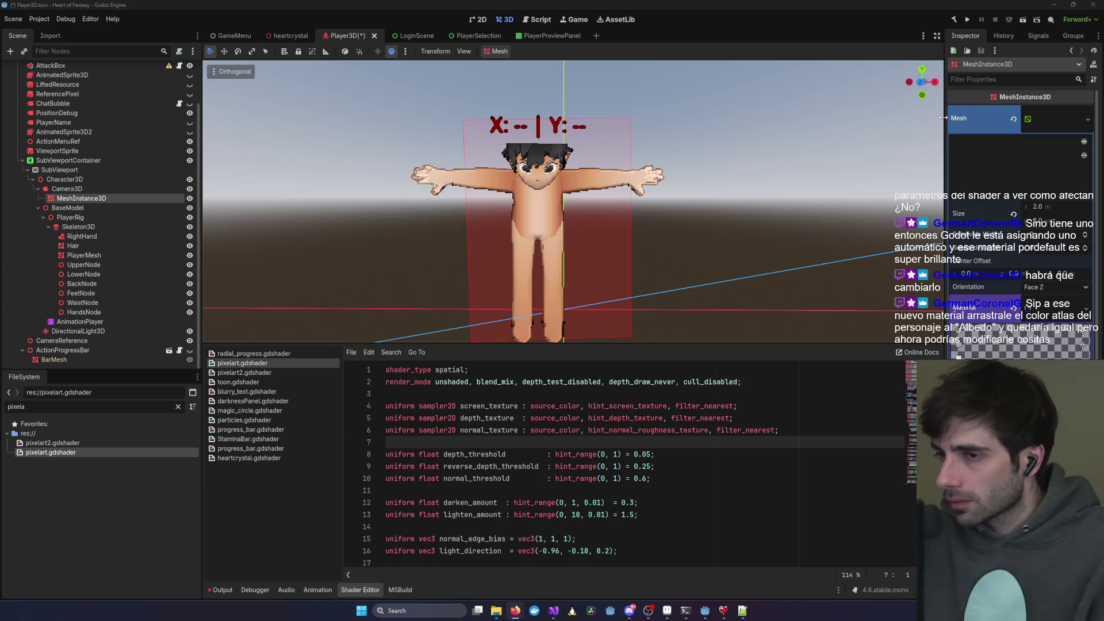
{"action": "left_click", "coordinate": [82, 257]}
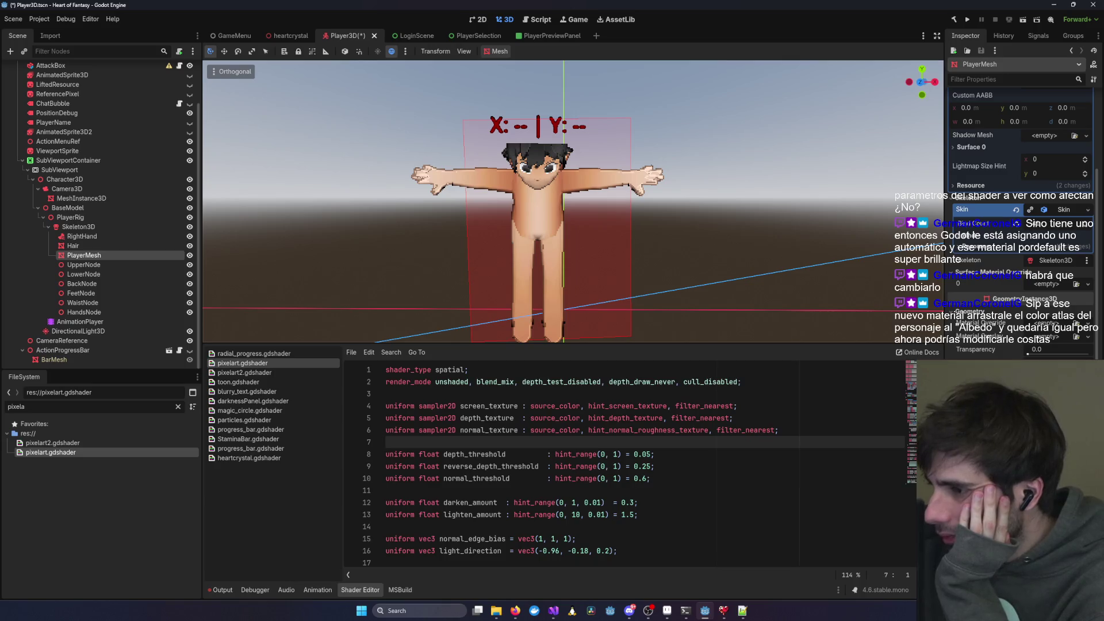
- Assign PlayerMesh a New StandardMaterial3D override and clear the FileSystem filter
{"action": "left_click", "coordinate": [1057, 325]}
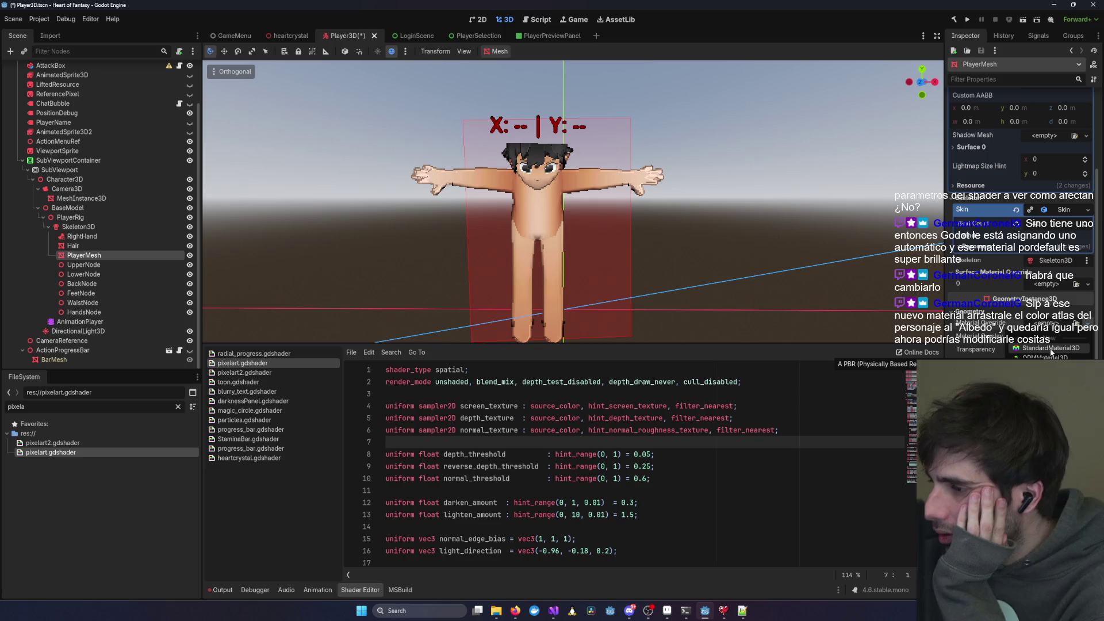
{"action": "left_click", "coordinate": [1050, 349]}
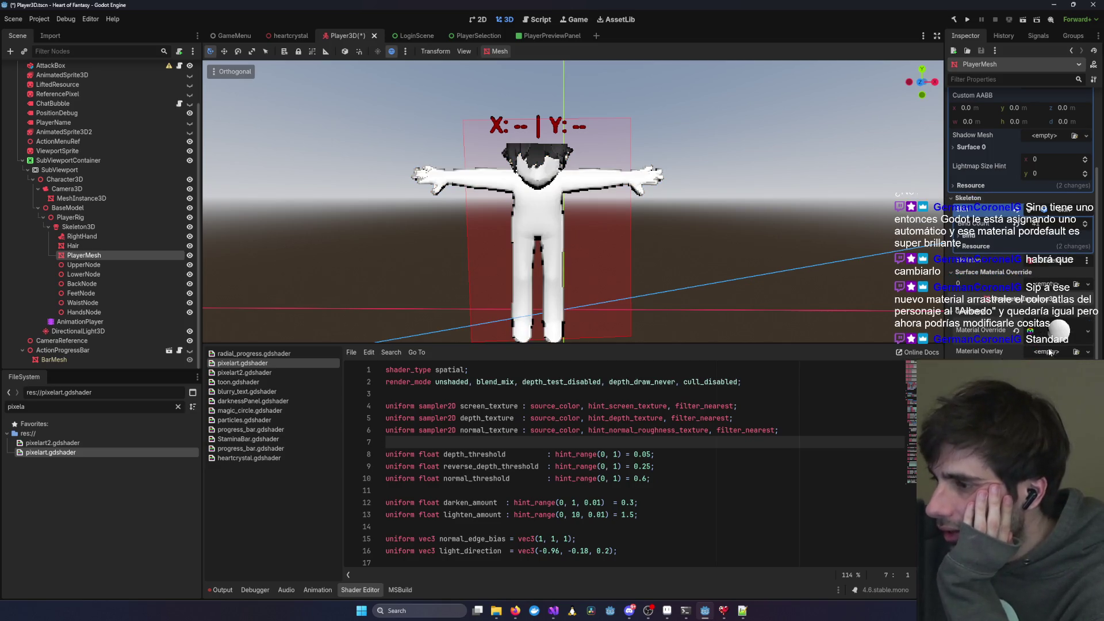
{"action": "left_click", "coordinate": [1089, 332]}
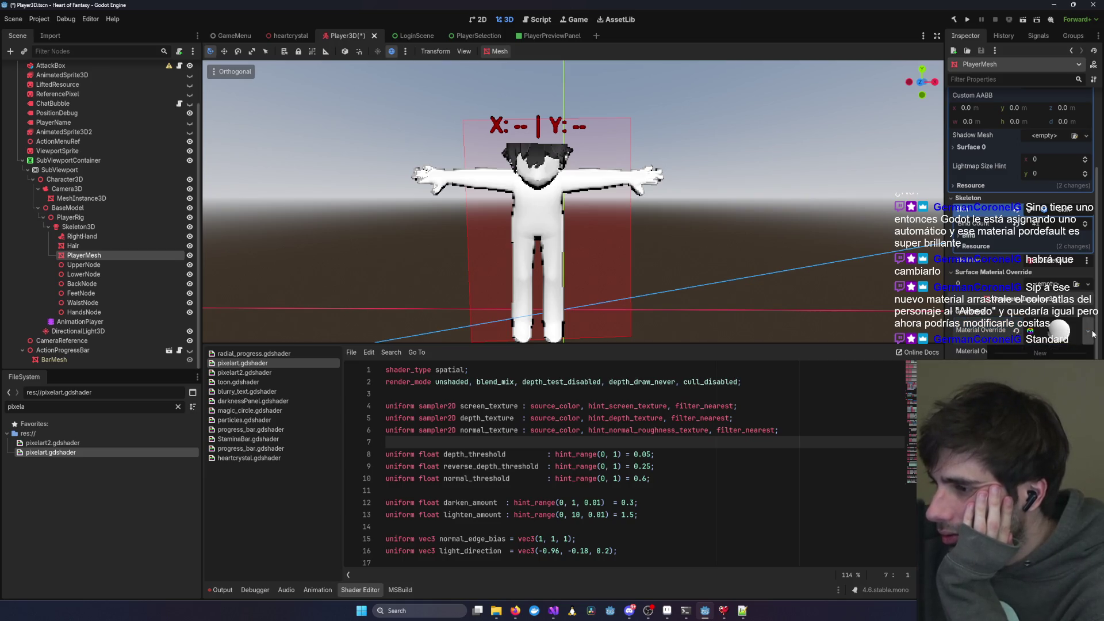
{"action": "left_click", "coordinate": [1060, 348]}
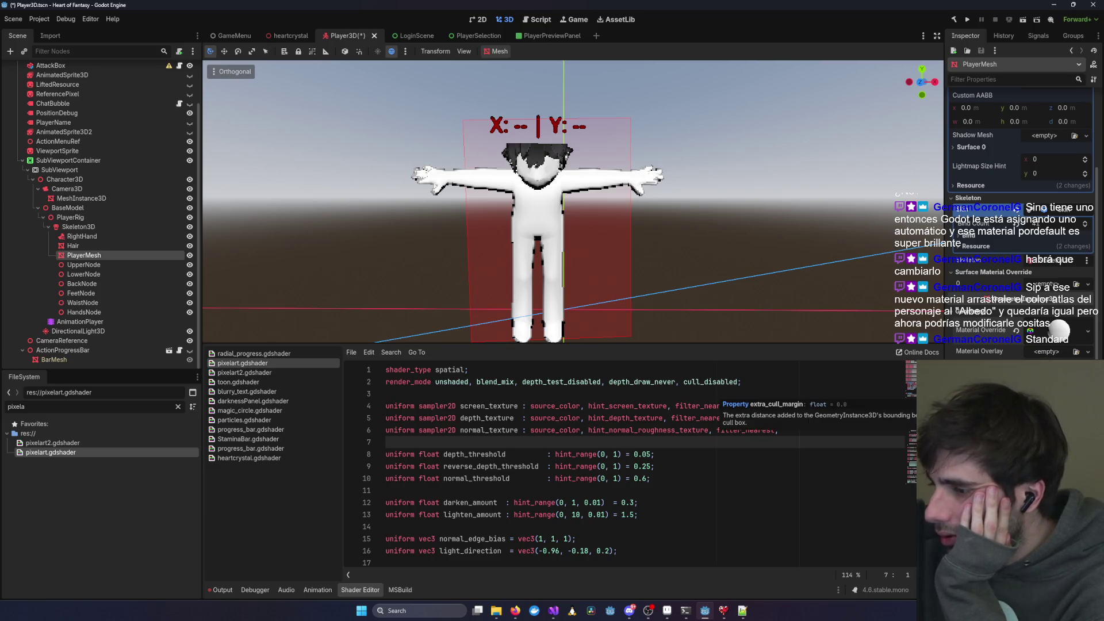
{"action": "scroll", "coordinate": [1020, 230], "scroll_direction": "down", "scroll_amount": 2}
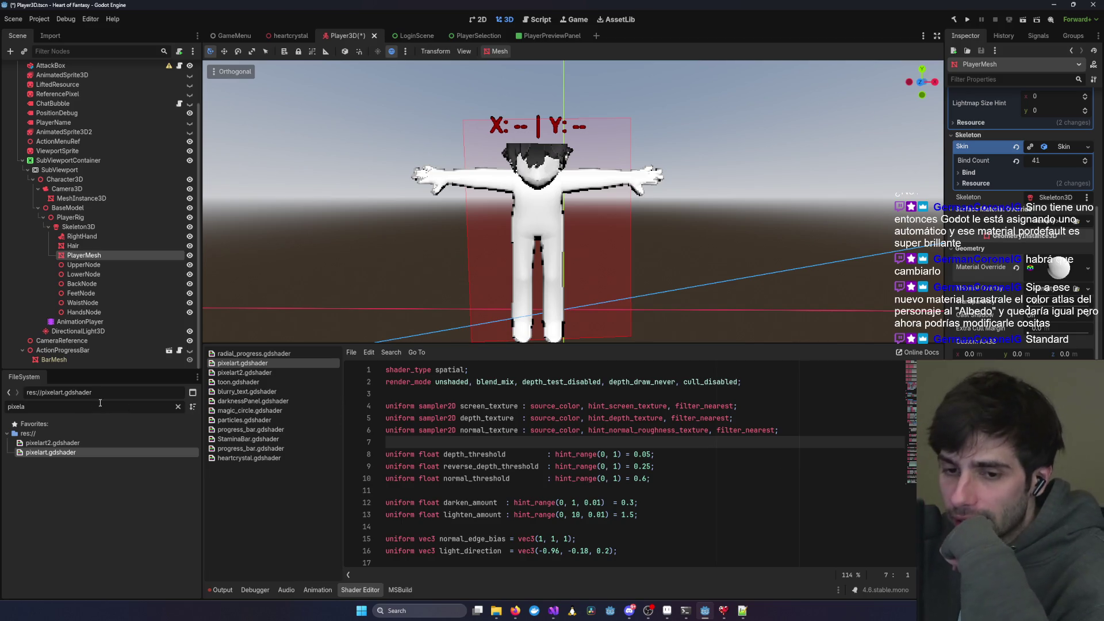
{"action": "left_click", "coordinate": [177, 405]}
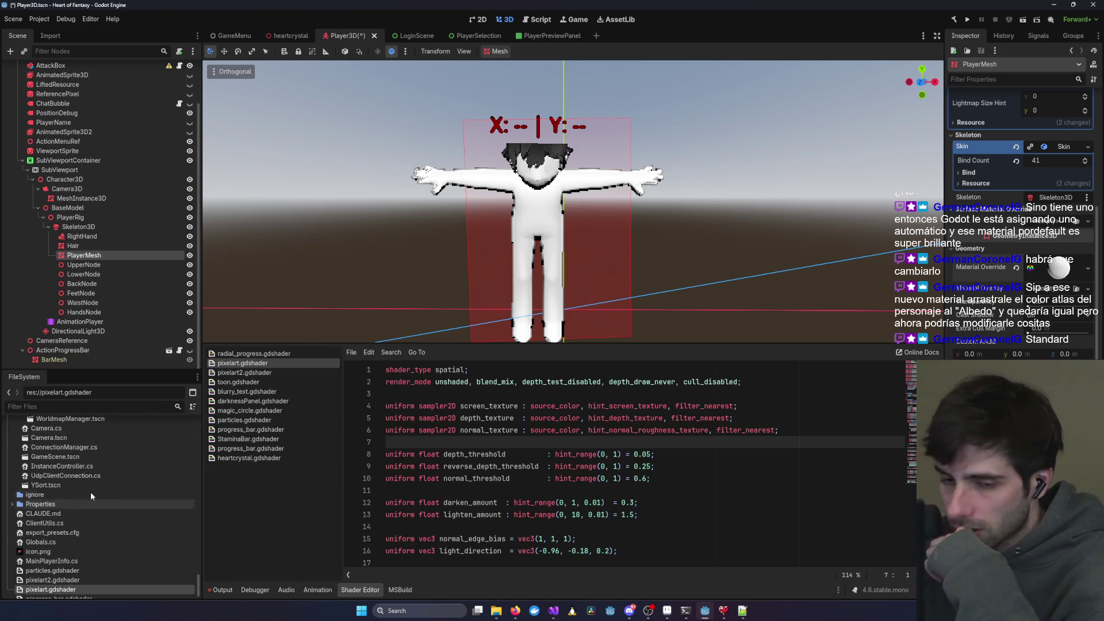
- Collapse the UI, NE, SE, SW, House and Rock folders in the FileSystem dock
{"action": "scroll", "coordinate": [83, 495], "scroll_direction": "up", "scroll_amount": 5}
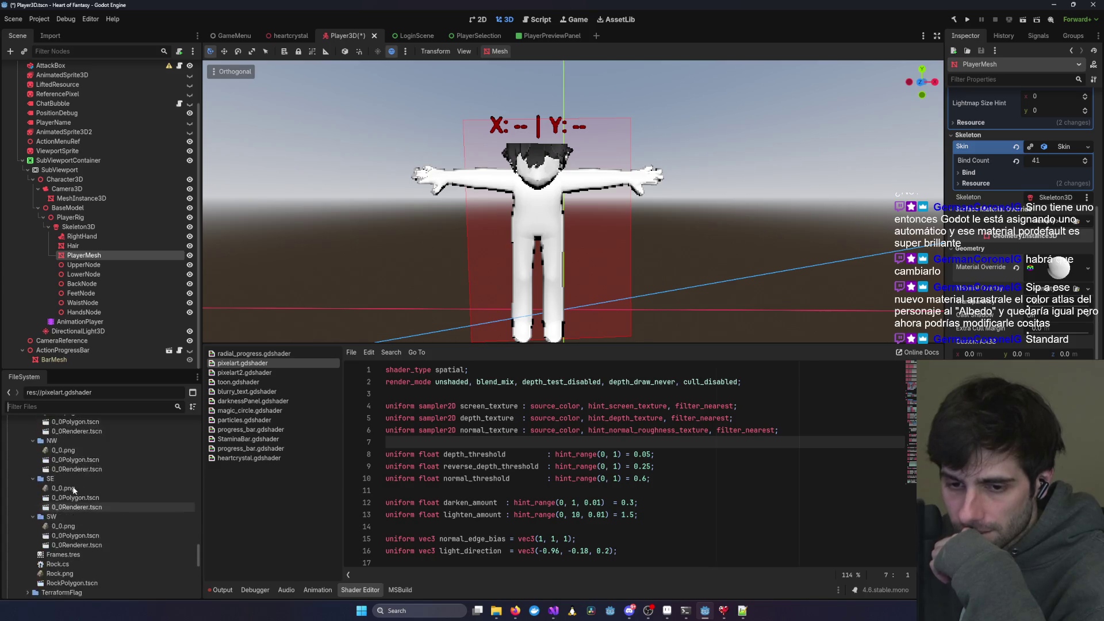
{"action": "scroll", "coordinate": [69, 494], "scroll_direction": "up", "scroll_amount": 15}
{"action": "scroll", "coordinate": [62, 503], "scroll_direction": "down", "scroll_amount": 5}
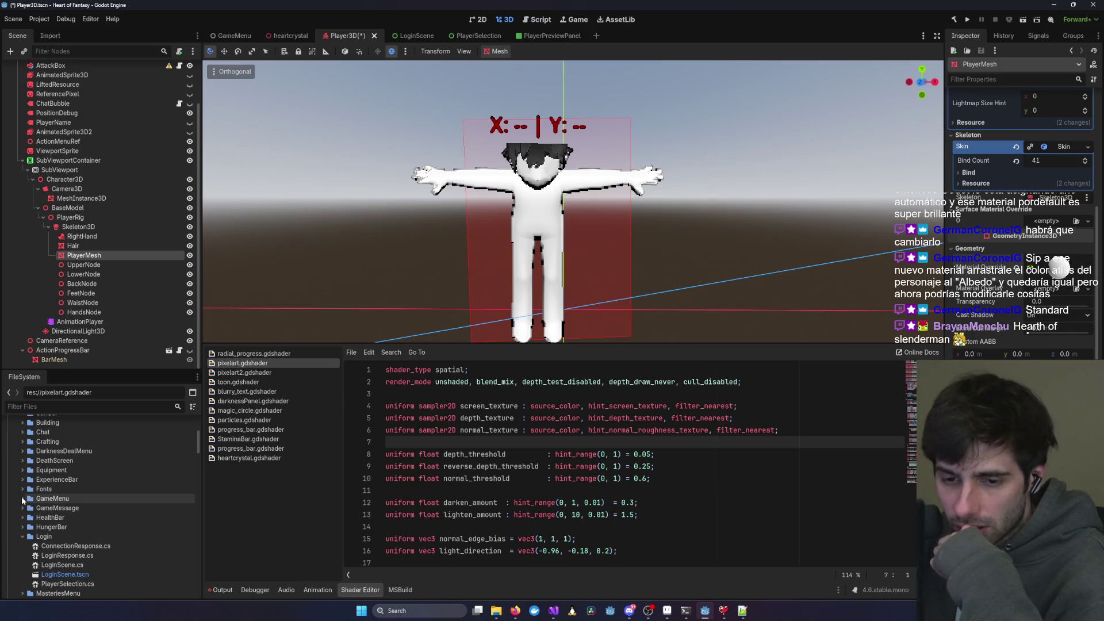
{"action": "scroll", "coordinate": [35, 520], "scroll_direction": "down", "scroll_amount": 6}
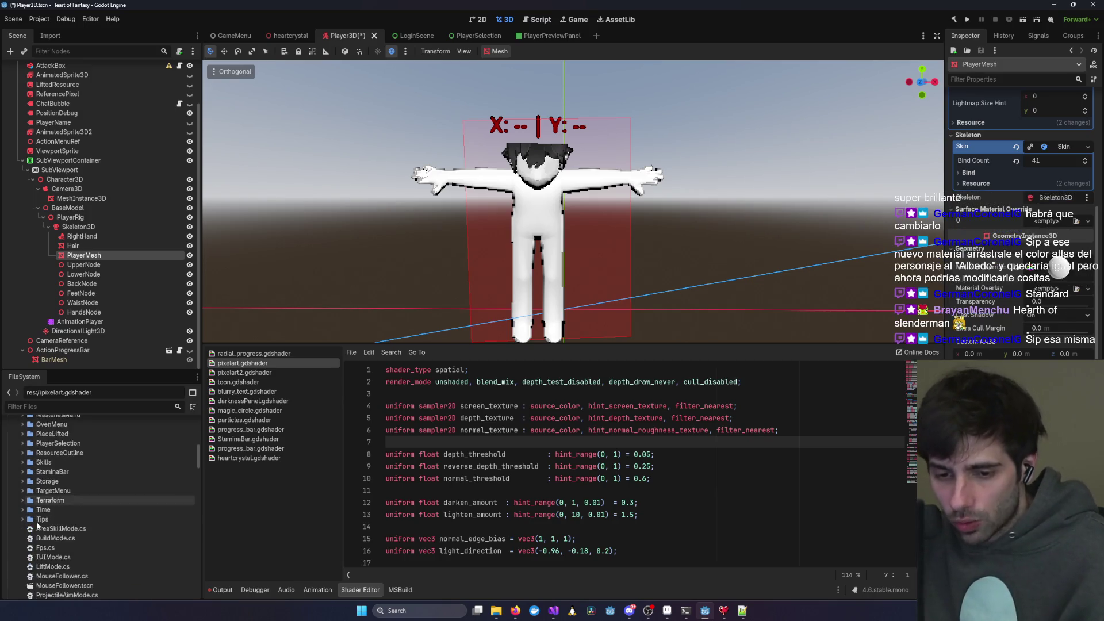
{"action": "scroll", "coordinate": [26, 524], "scroll_direction": "up", "scroll_amount": 10}
{"action": "left_click", "coordinate": [17, 520]}
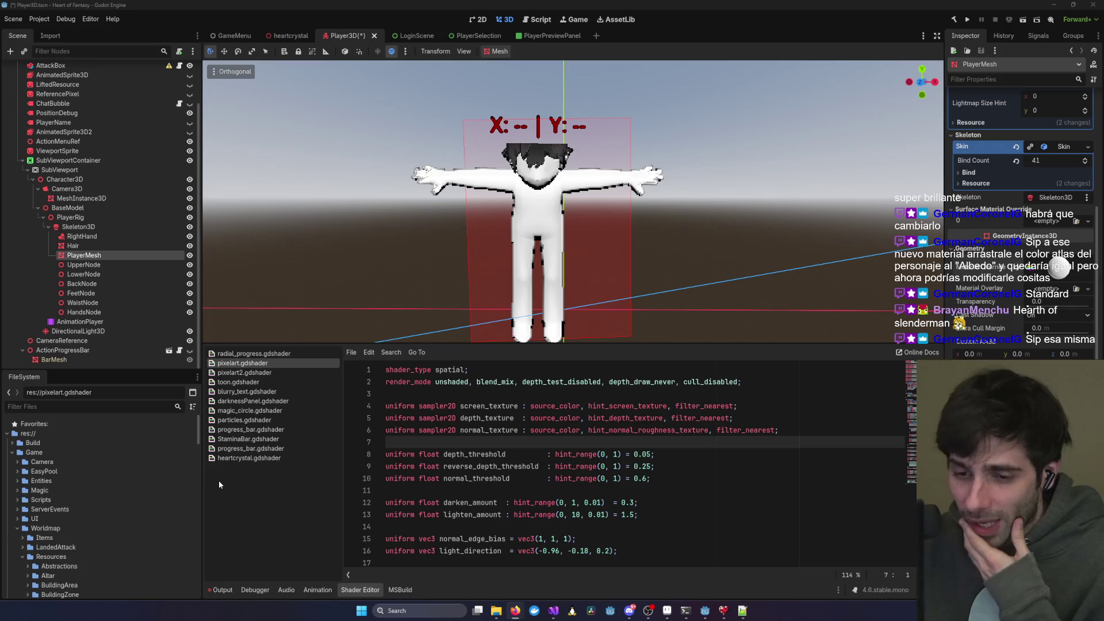
{"action": "scroll", "coordinate": [30, 514], "scroll_direction": "down", "scroll_amount": 3}
{"action": "scroll", "coordinate": [30, 514], "scroll_direction": "down", "scroll_amount": 2}
{"action": "left_click", "coordinate": [34, 532]}
{"action": "left_click", "coordinate": [33, 552]}
{"action": "left_click", "coordinate": [32, 562]}
{"action": "left_click", "coordinate": [29, 525]}
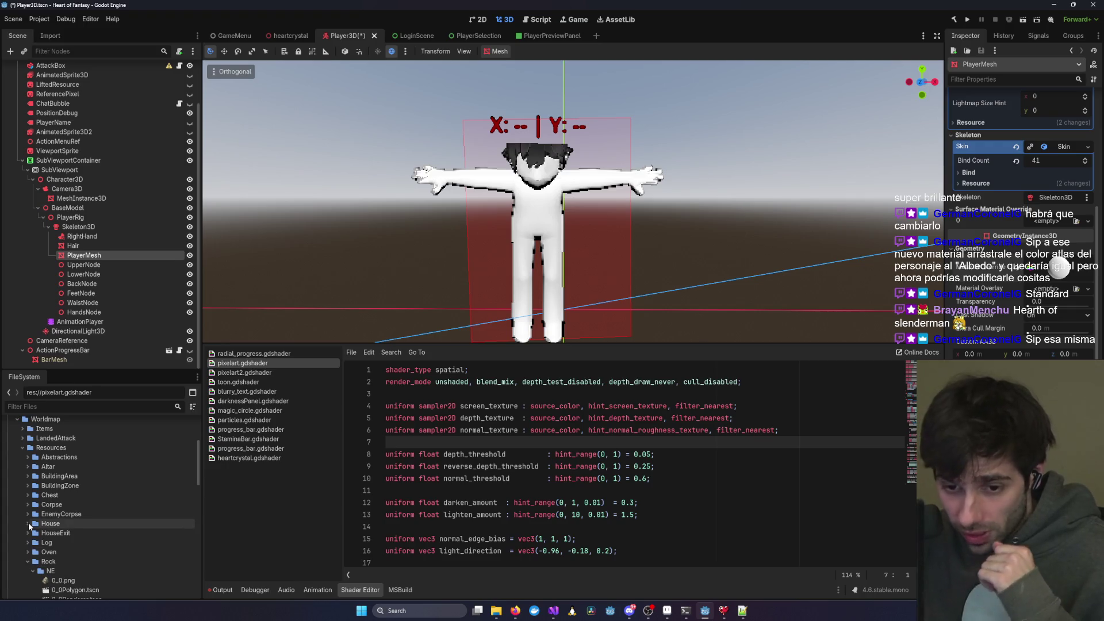
{"action": "left_click", "coordinate": [28, 559]}
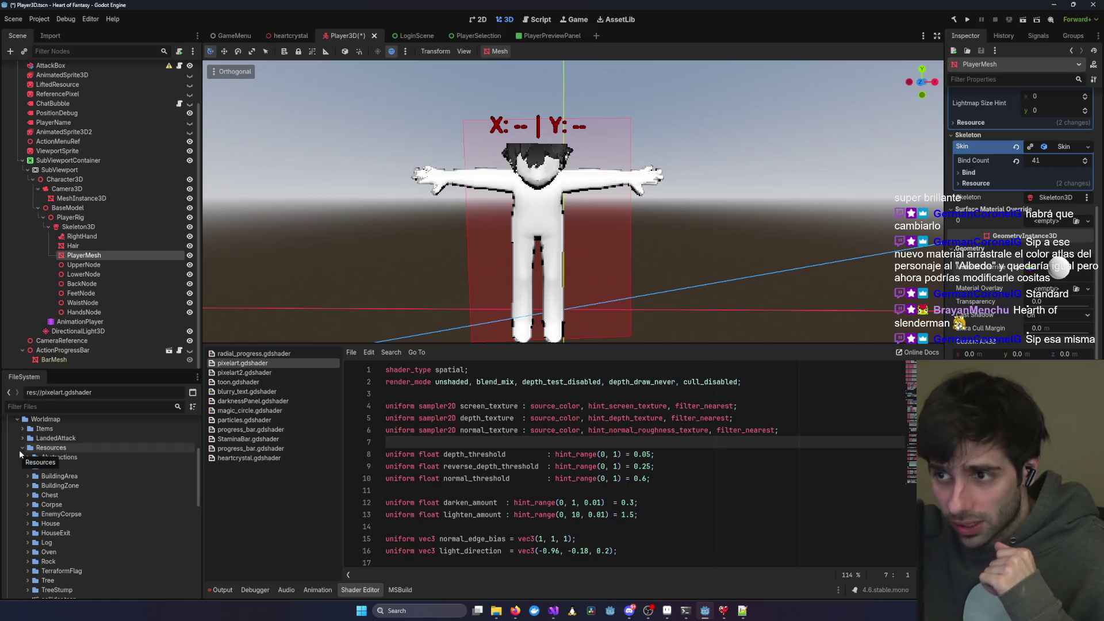
{"action": "scroll", "coordinate": [20, 455], "scroll_direction": "up", "scroll_amount": 1}
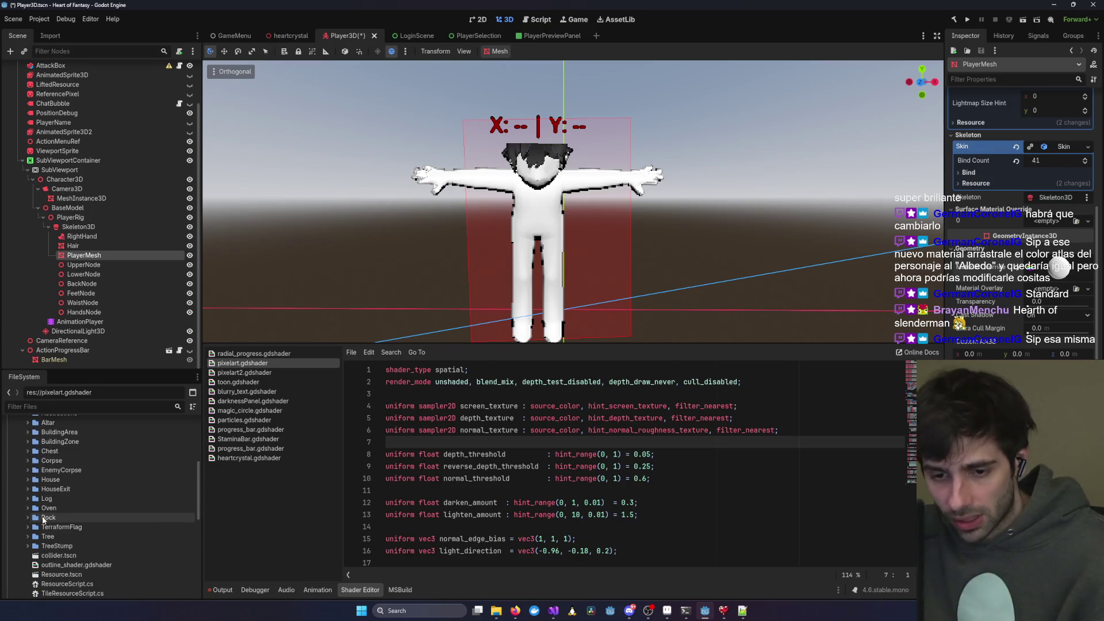
{"action": "scroll", "coordinate": [40, 512], "scroll_direction": "up", "scroll_amount": 5}
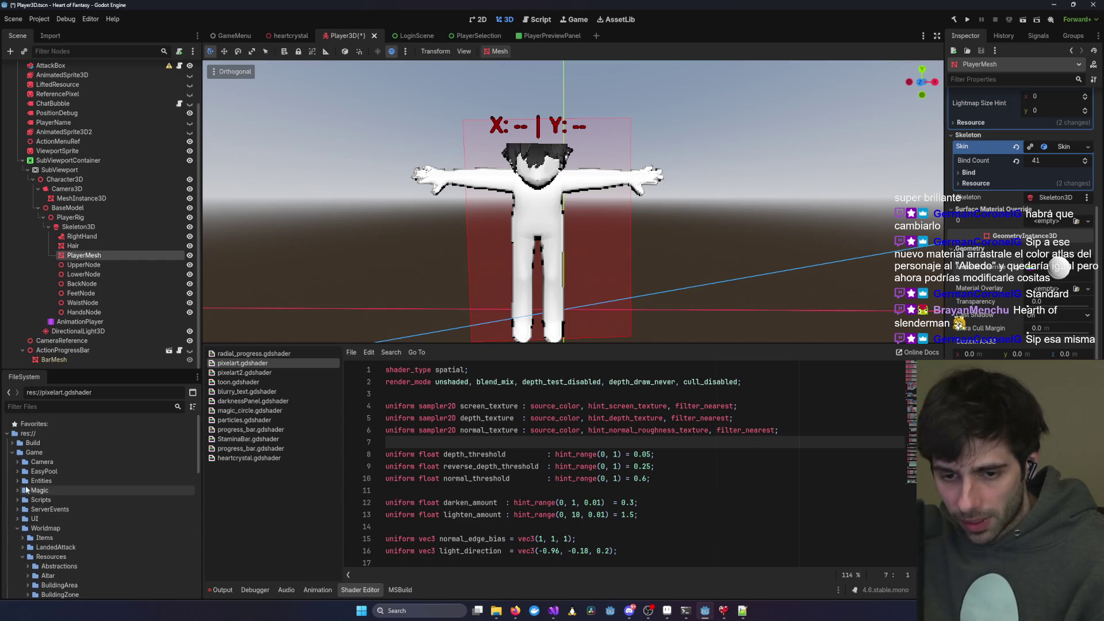
- Expand the Entities folder and preview the Tex_0011_0.png texture
{"action": "left_click", "coordinate": [18, 481]}
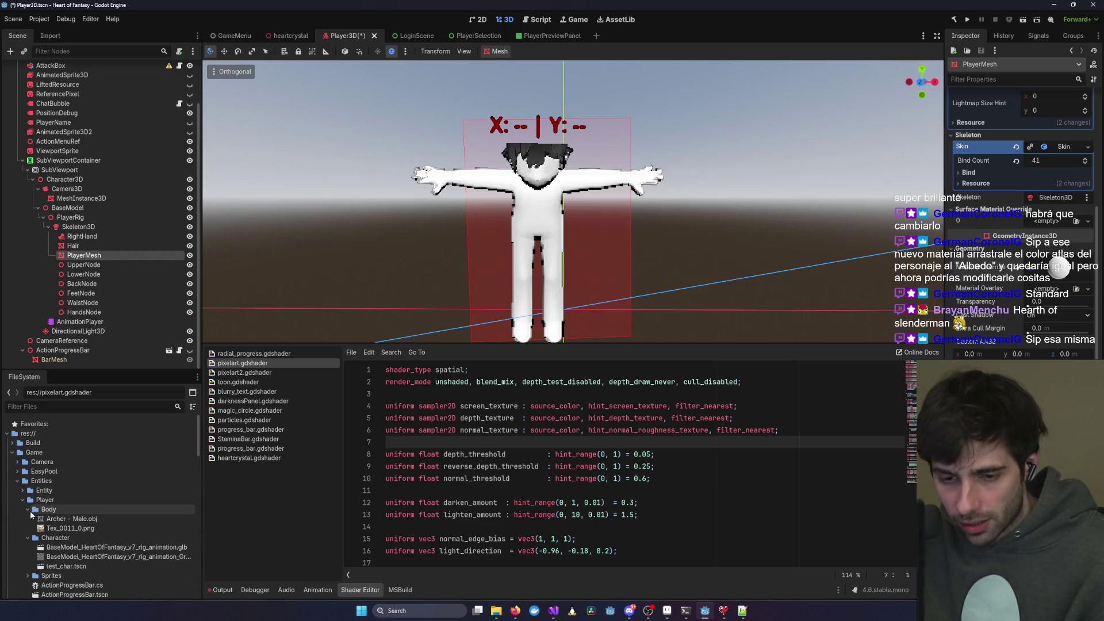
{"action": "mouse_move", "coordinate": [59, 535]}
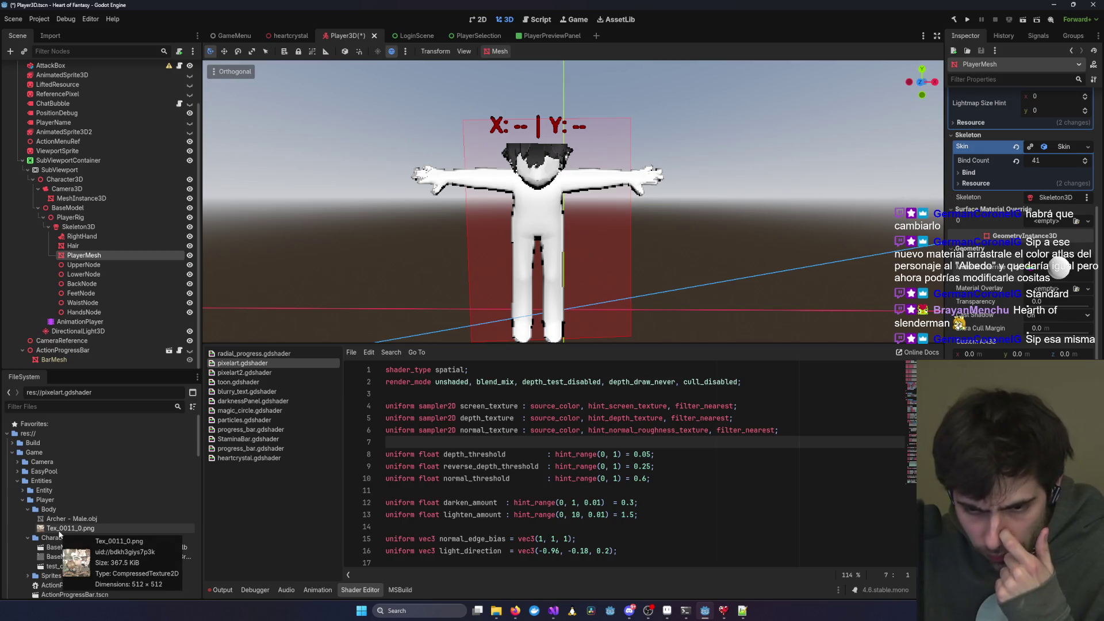
{"action": "left_click", "coordinate": [59, 528]}
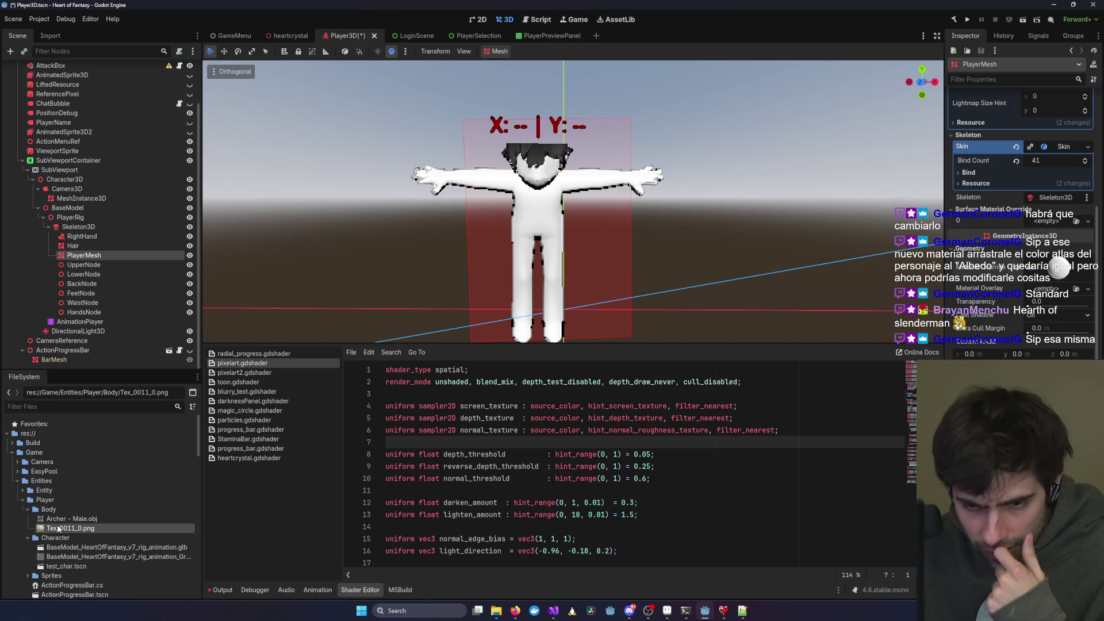
{"action": "mouse_move", "coordinate": [58, 528]}
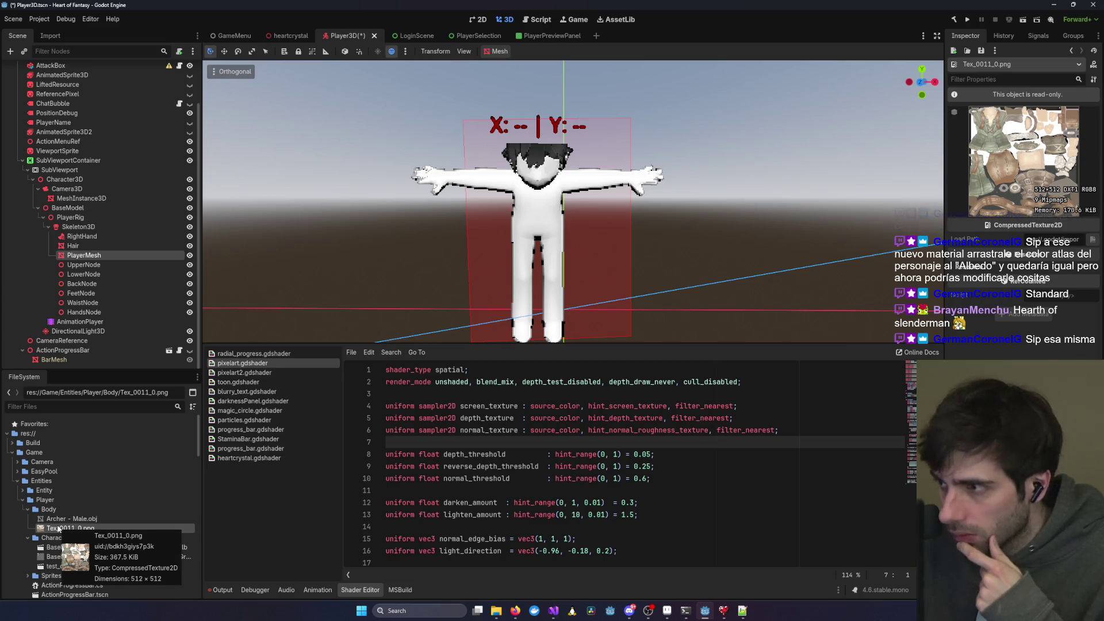
{"action": "scroll", "coordinate": [52, 531], "scroll_direction": "down", "scroll_amount": 2}
{"action": "scroll", "coordinate": [50, 532], "scroll_direction": "down", "scroll_amount": 2}
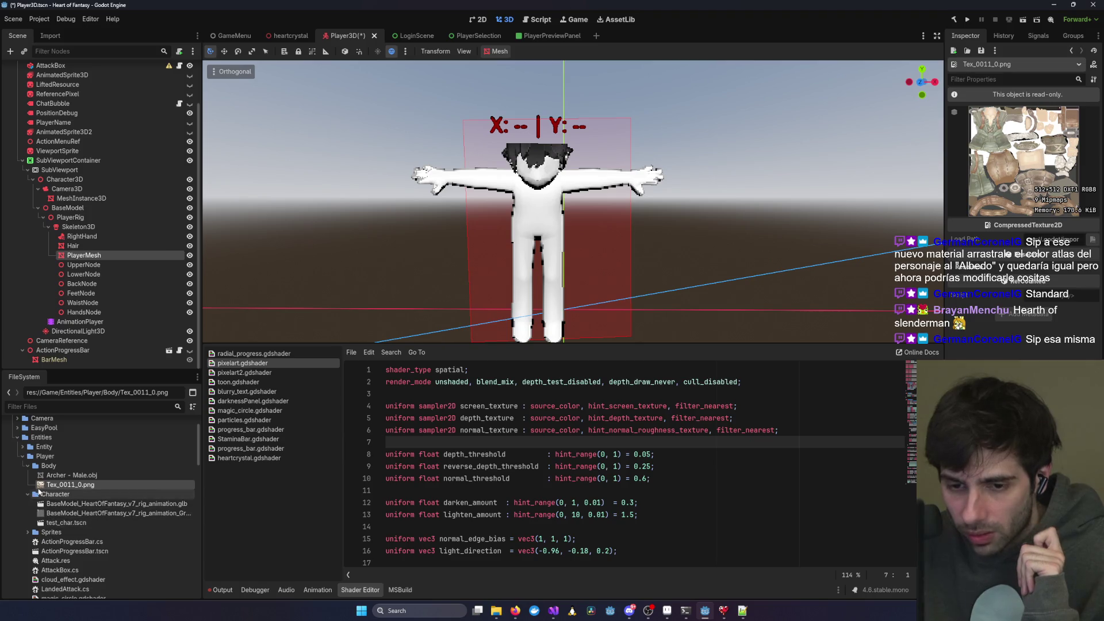
- Collapse Body, select Gradient_Texture_Test.png in Character, and reselect PlayerMesh
{"action": "mouse_move", "coordinate": [51, 488]}
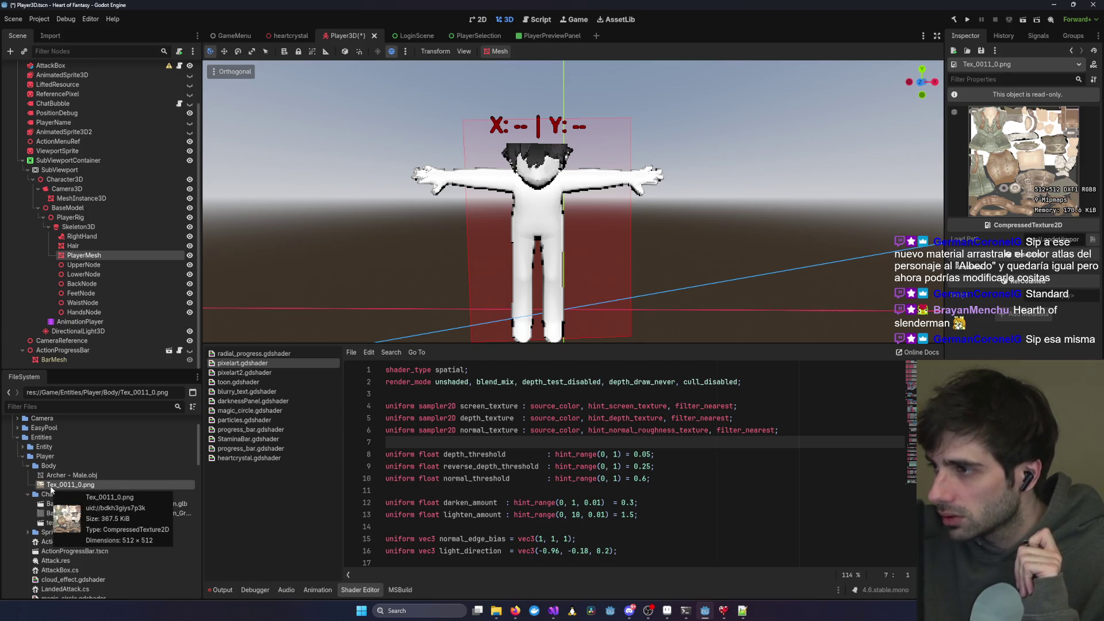
{"action": "left_click", "coordinate": [27, 466]}
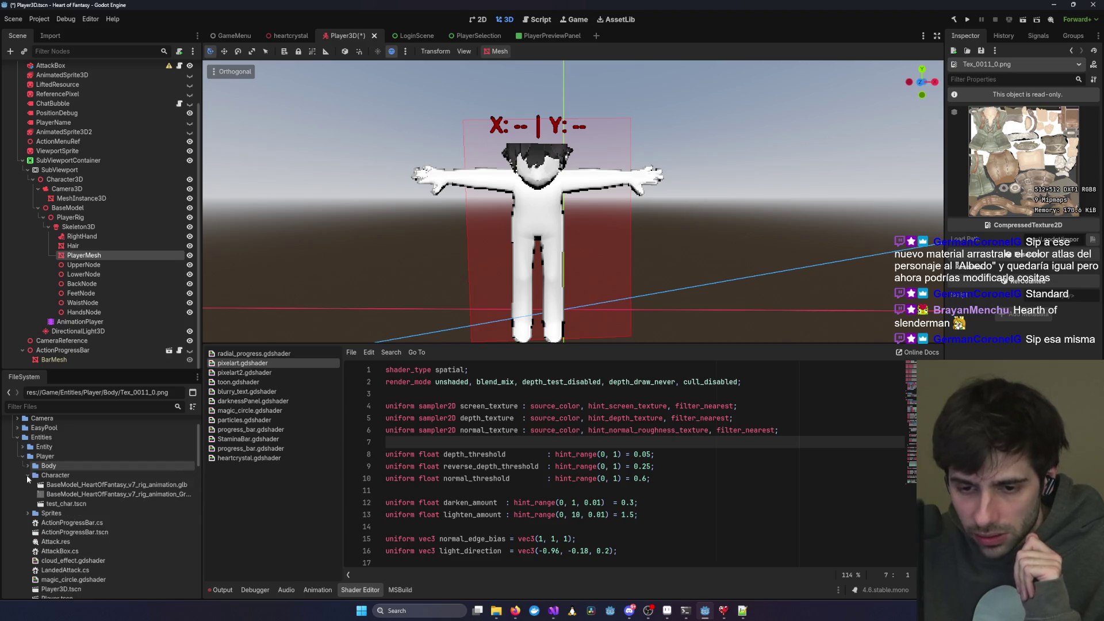
{"action": "left_click", "coordinate": [90, 497]}
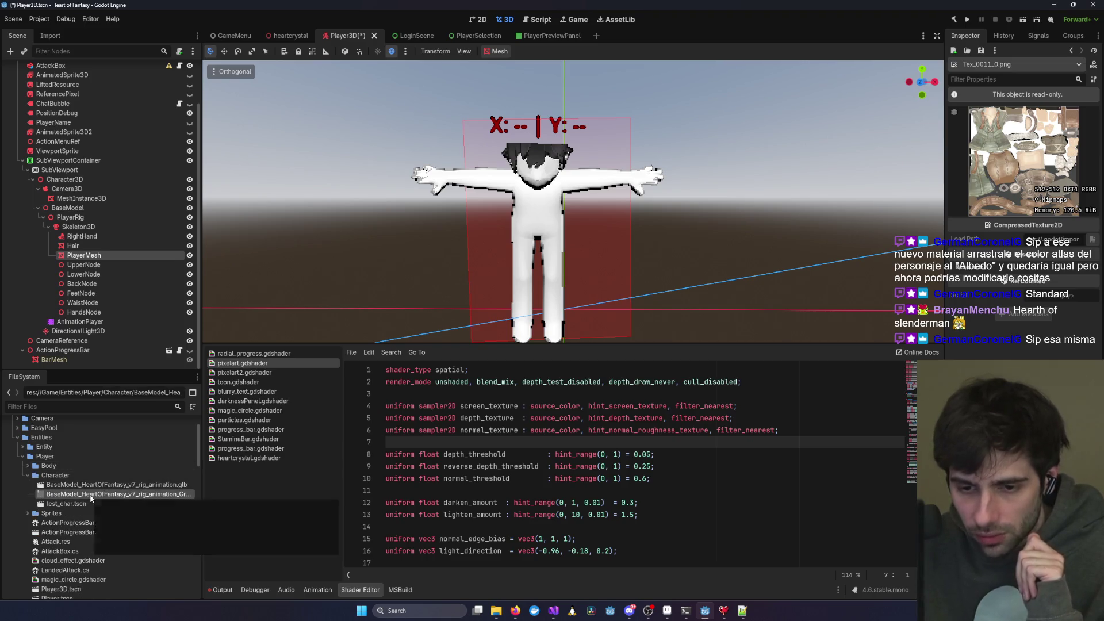
{"action": "mouse_move", "coordinate": [90, 498]}
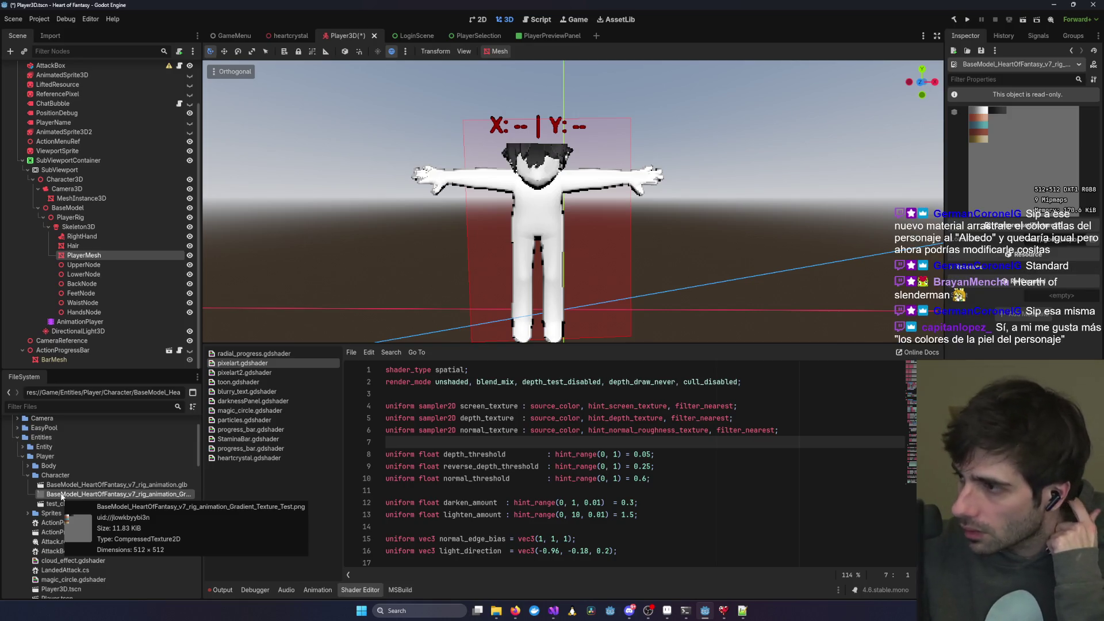
{"action": "left_click", "coordinate": [85, 257]}
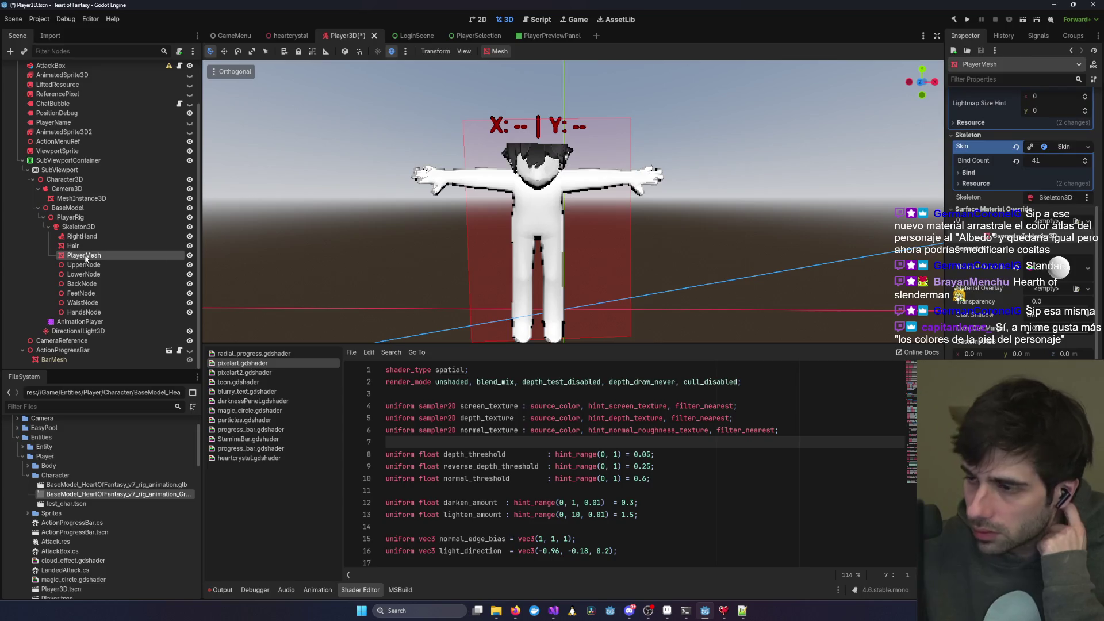
- Put the BaseModel gradient texture into the PlayerMesh override's Albedo texture slot
{"action": "left_click", "coordinate": [1059, 271]}
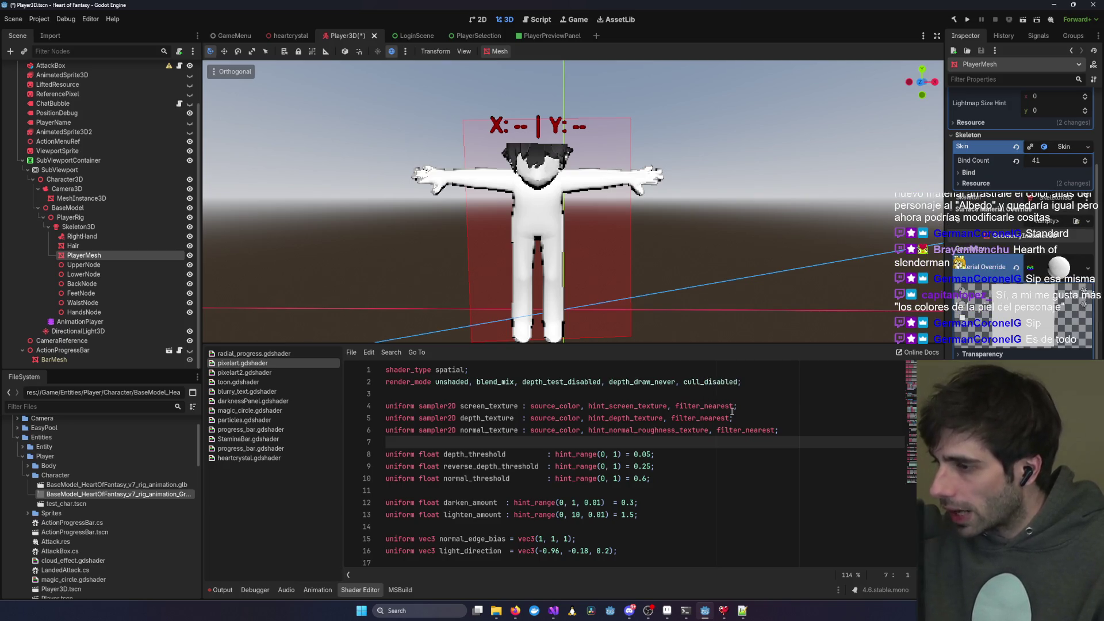
{"action": "mouse_move", "coordinate": [32, 497]}
{"action": "left_mouse_down"}
{"action": "mouse_move", "coordinate": [681, 479]}
{"action": "mouse_move", "coordinate": [949, 376]}
{"action": "left_mouse_up"}
{"action": "left_click_drag", "start_coordinate": [1055, 266], "coordinate": [1058, 267]}
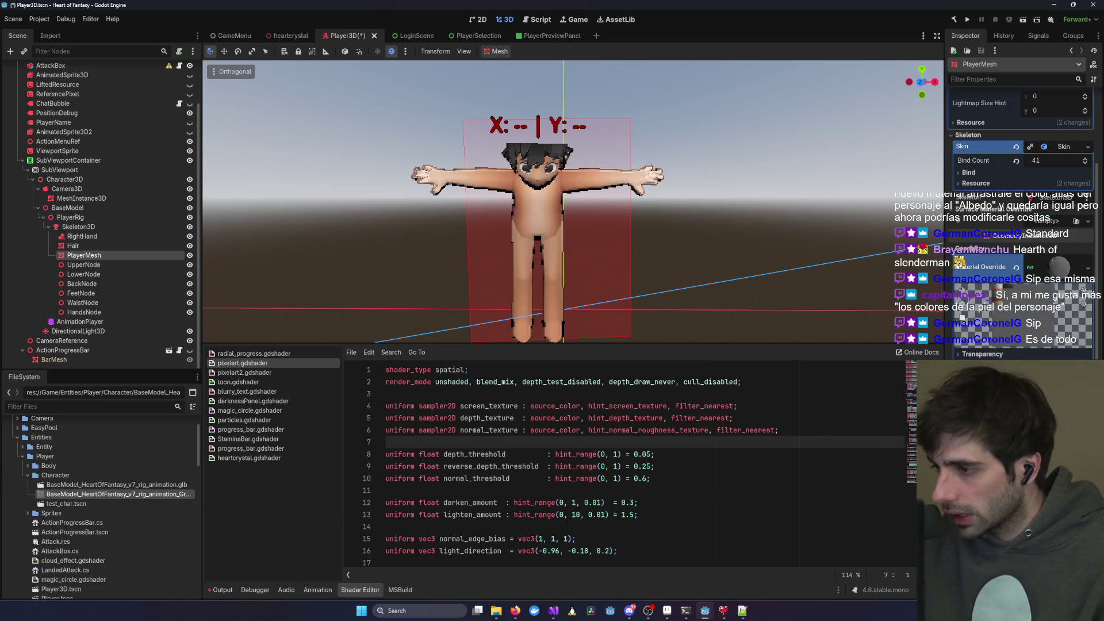
{"action": "scroll", "coordinate": [641, 263], "scroll_direction": "up", "scroll_amount": 2}
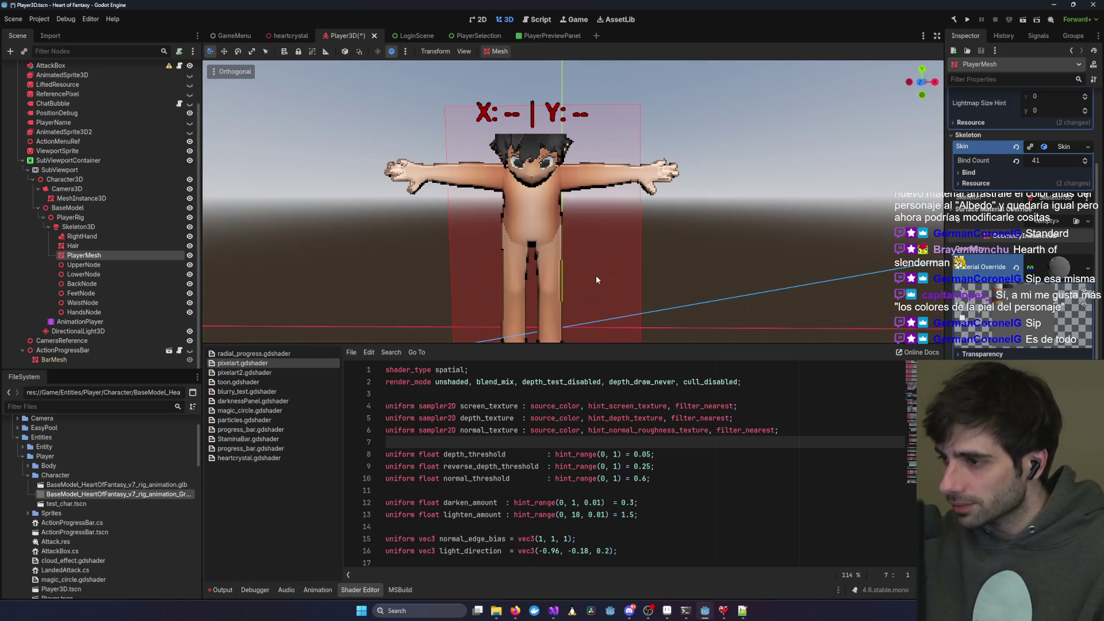
{"action": "scroll", "coordinate": [595, 275], "scroll_direction": "down", "scroll_amount": 2}
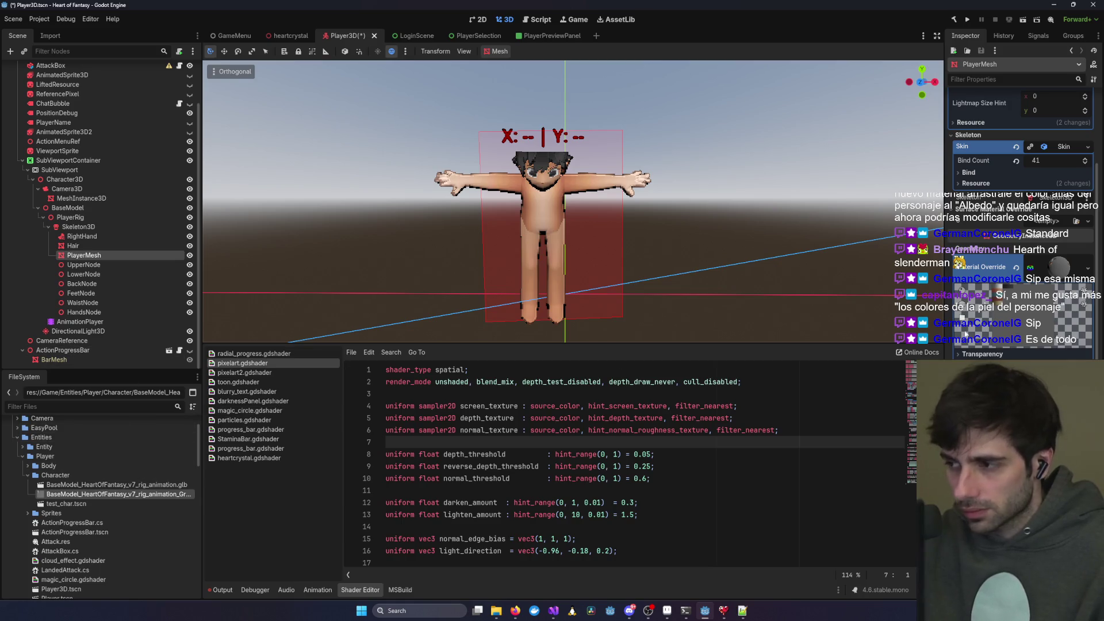
{"action": "scroll", "coordinate": [1003, 206], "scroll_direction": "up", "scroll_amount": 5}
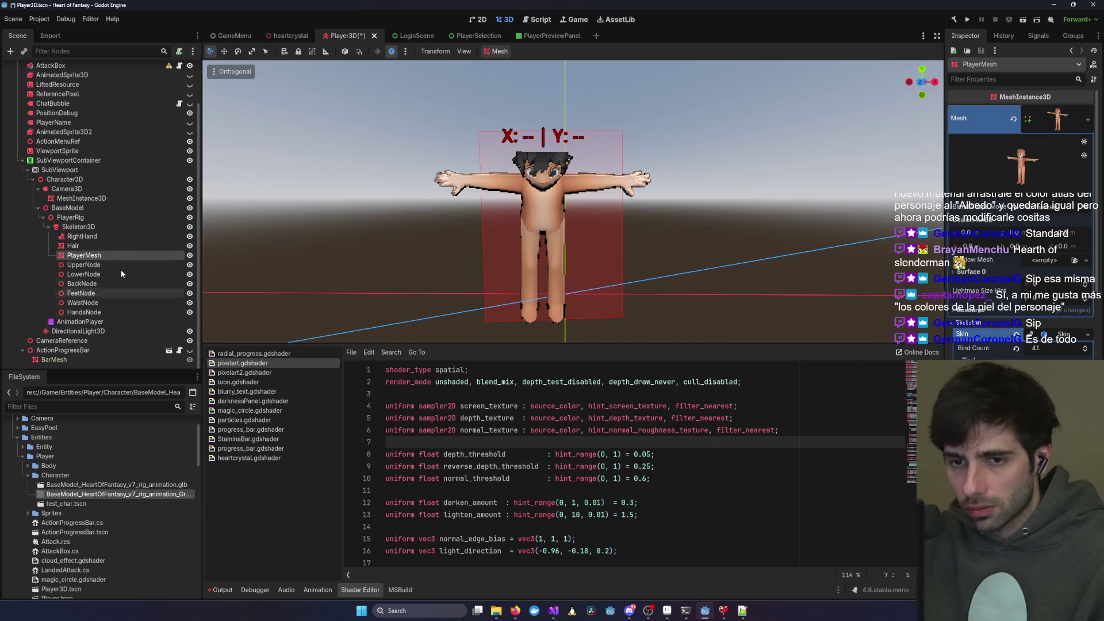
- Look through the PlayerRig, PlayerMesh and camera MeshInstance3D nodes, ending on BaseModel
{"action": "left_click", "coordinate": [79, 218]}
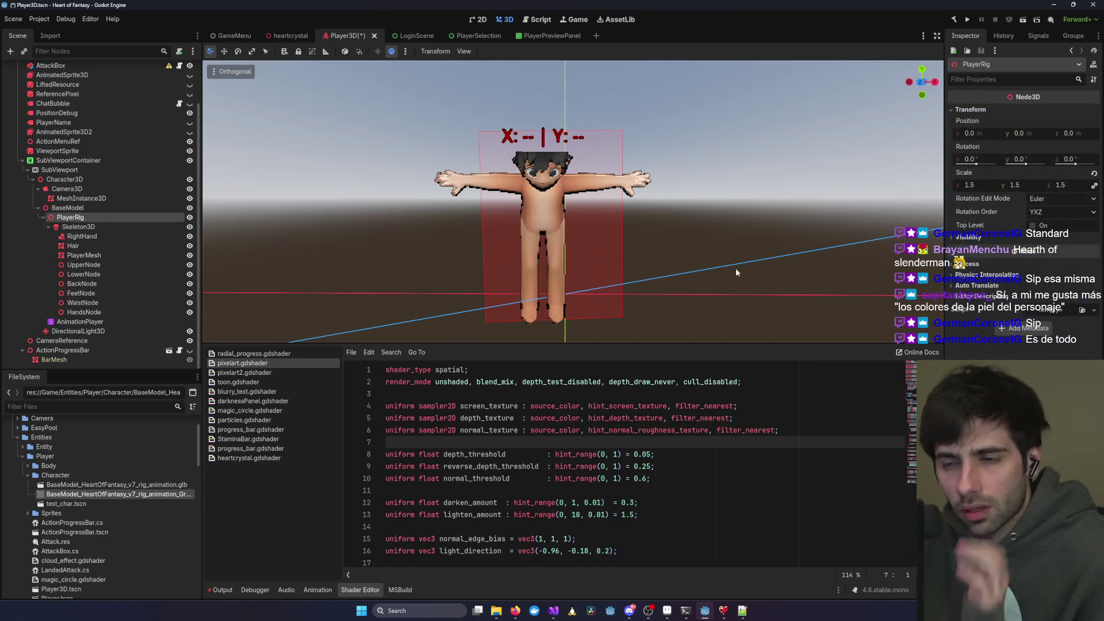
{"action": "left_click", "coordinate": [85, 255]}
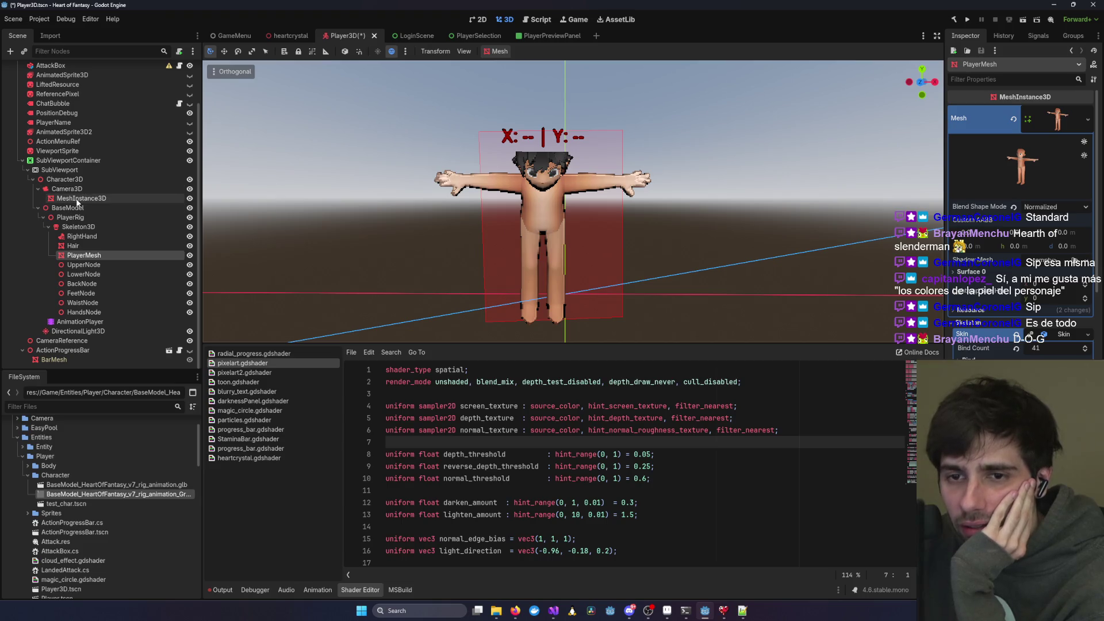
{"action": "left_click", "coordinate": [78, 199]}
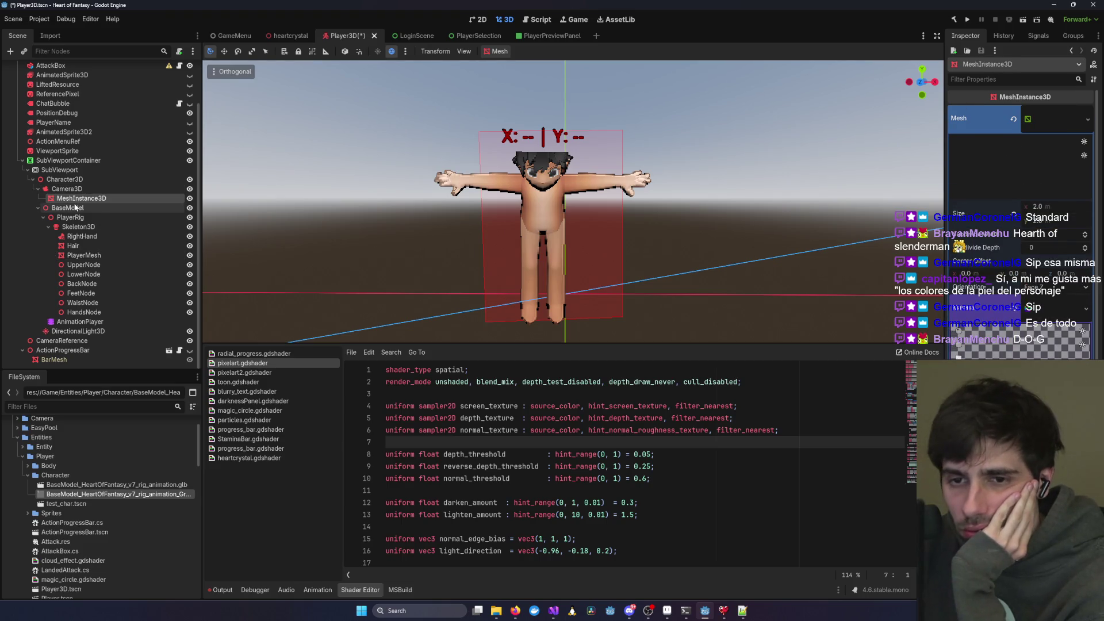
{"action": "left_click", "coordinate": [74, 207]}
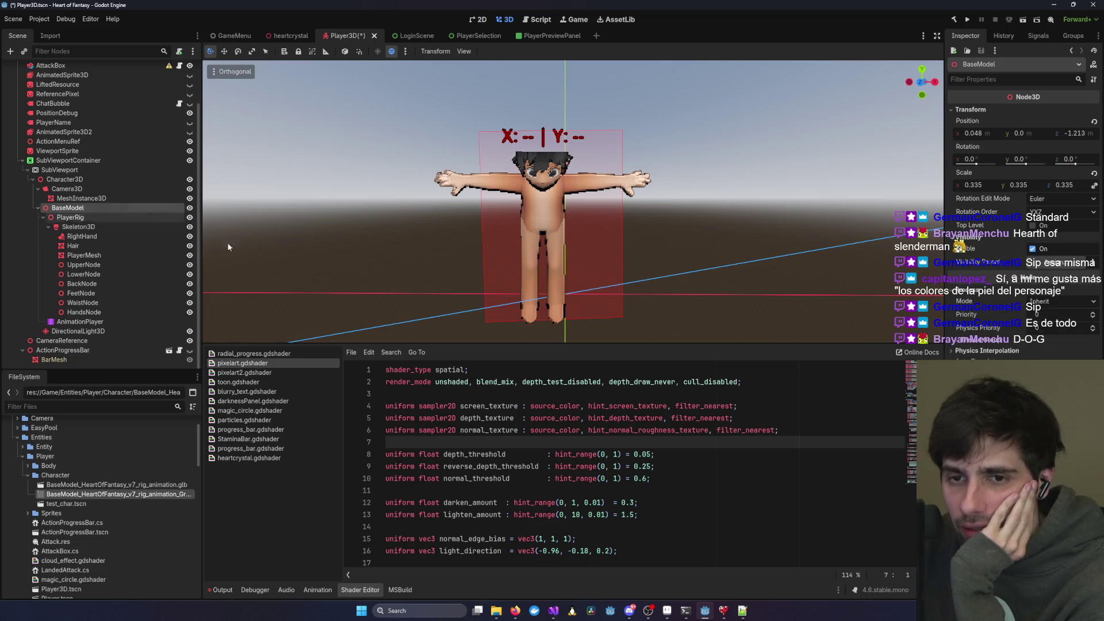
- Rotate BaseModel to about -94.9° on Y, frame the character, and select PlayerMesh
{"action": "left_click_drag", "start_coordinate": [1026, 163], "coordinate": [1023, 165]}
{"action": "scroll", "coordinate": [567, 183], "scroll_direction": "up", "scroll_amount": 6}
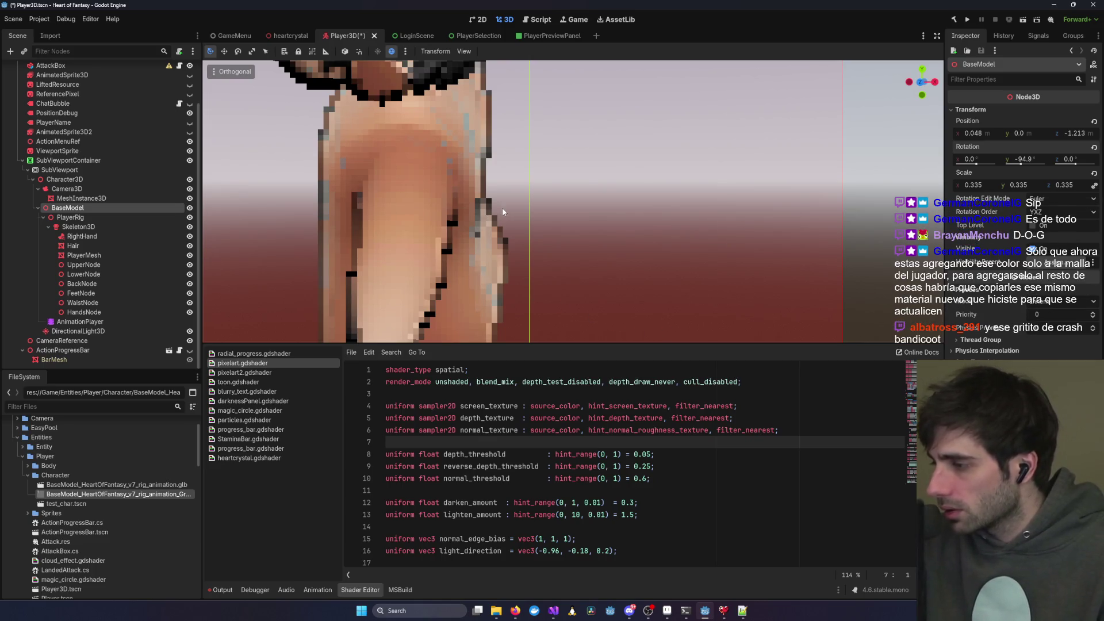
{"action": "mouse_move", "coordinate": [480, 224]}
{"action": "left_mouse_down"}
{"action": "mouse_move", "coordinate": [523, 234]}
{"action": "mouse_move", "coordinate": [587, 275]}
{"action": "mouse_move", "coordinate": [633, 272]}
{"action": "mouse_move", "coordinate": [587, 244]}
{"action": "left_mouse_up"}
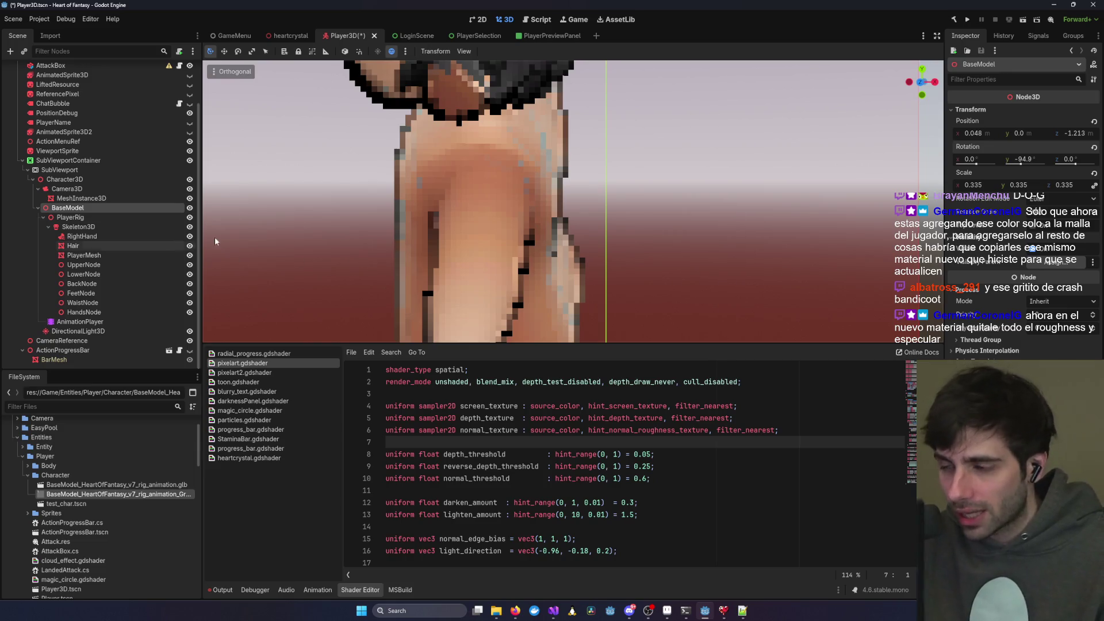
{"action": "left_click", "coordinate": [98, 255]}
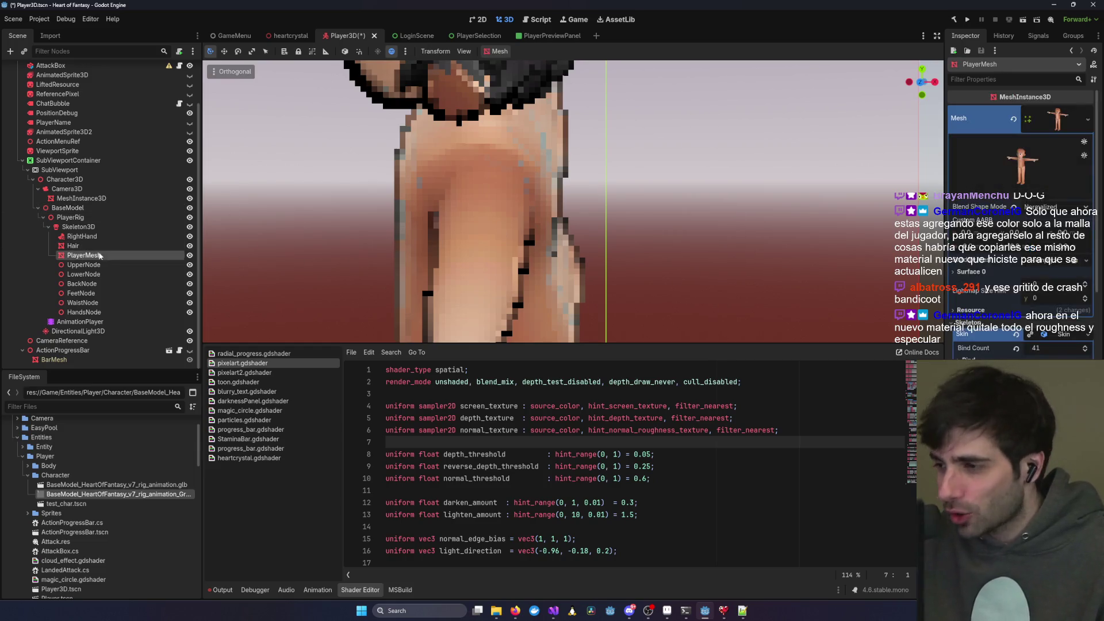
- Drop the PlayerMesh material's Roughness from 1.0 to 0.0, then collapse Albedo and Roughness
{"action": "scroll", "coordinate": [1021, 230], "scroll_direction": "down", "scroll_amount": 3}
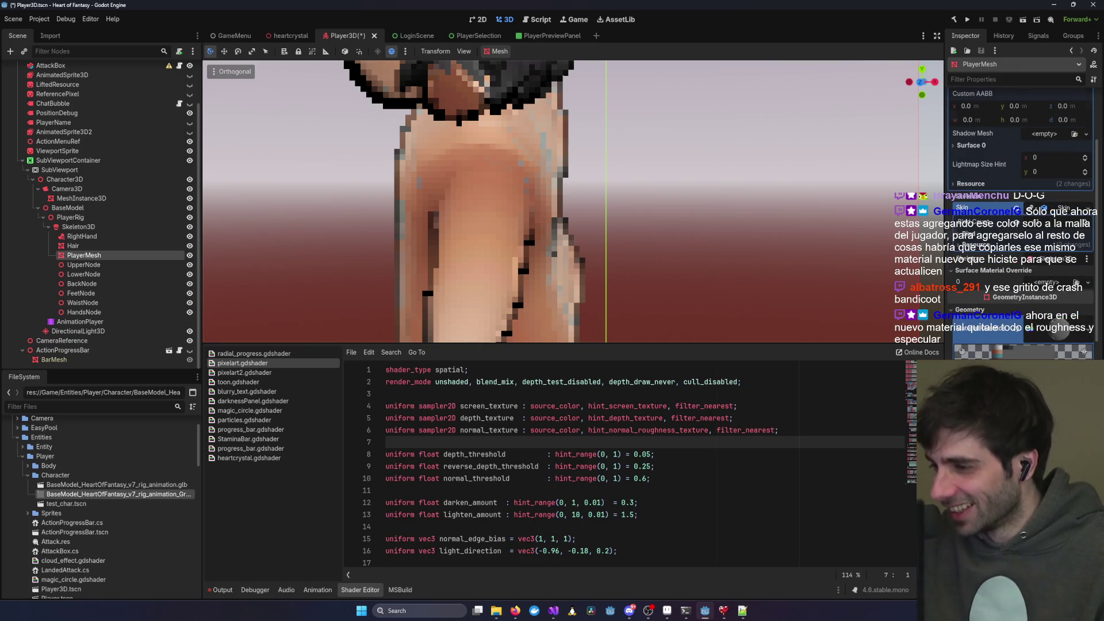
{"action": "scroll", "coordinate": [1021, 230], "scroll_direction": "down", "scroll_amount": 2}
{"action": "scroll", "coordinate": [1020, 229], "scroll_direction": "down", "scroll_amount": 5}
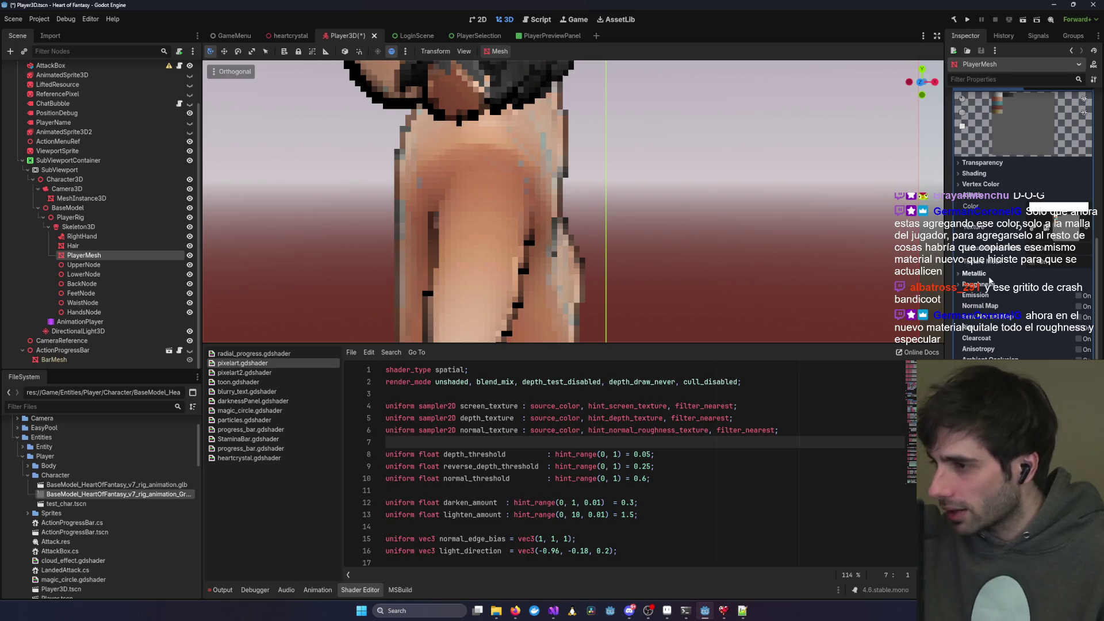
{"action": "left_click", "coordinate": [987, 286]}
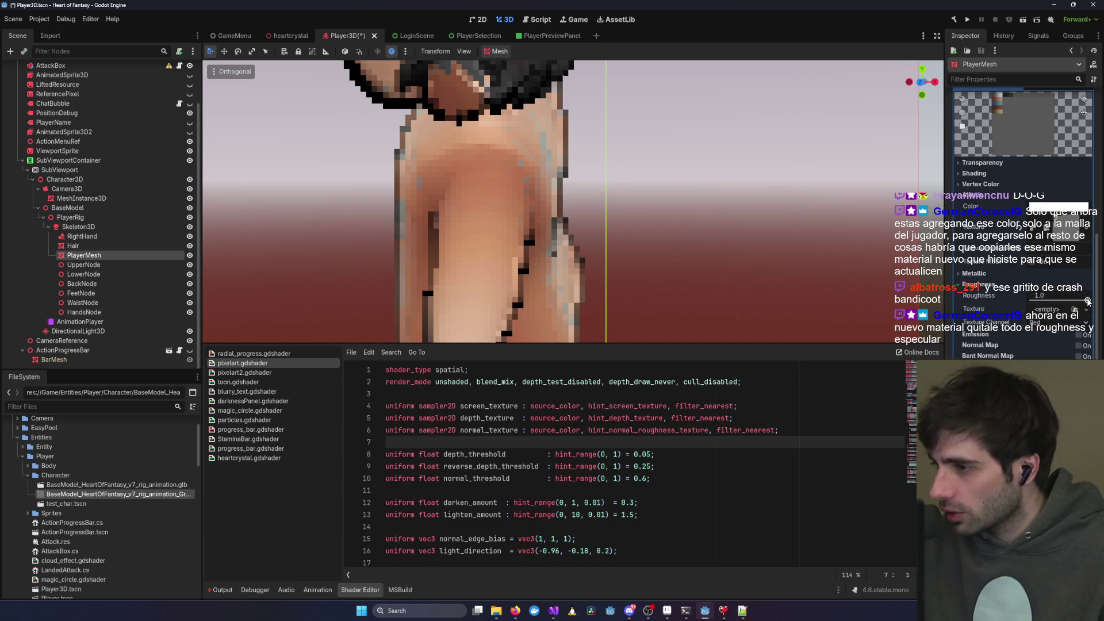
{"action": "left_click_drag", "start_coordinate": [1092, 304], "coordinate": [1021, 303]}
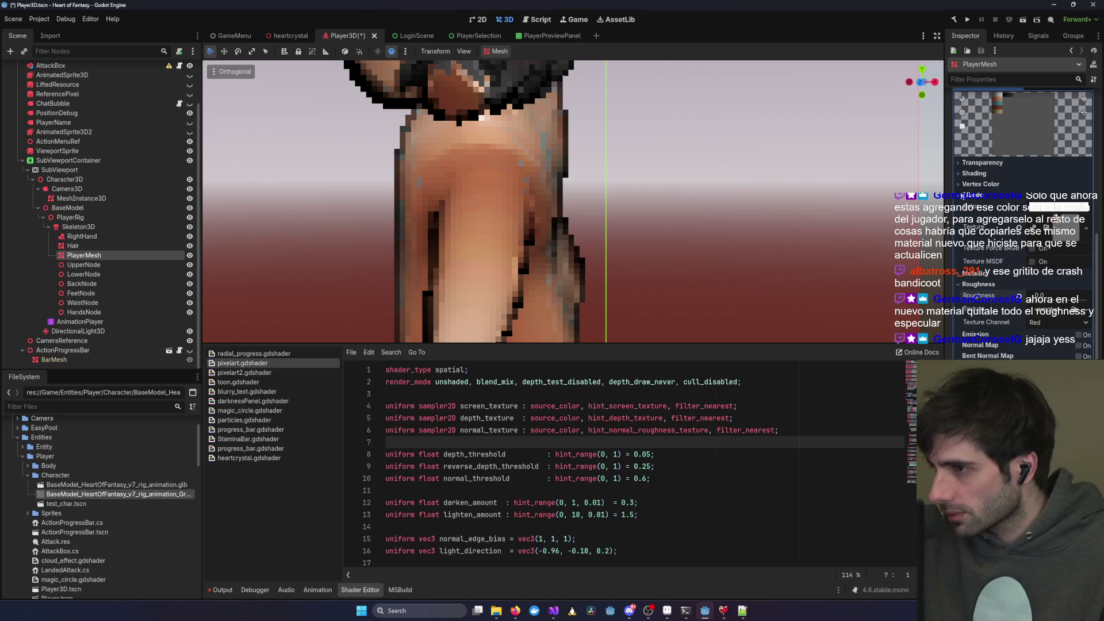
{"action": "left_click", "coordinate": [967, 195]}
{"action": "left_click", "coordinate": [960, 217]}
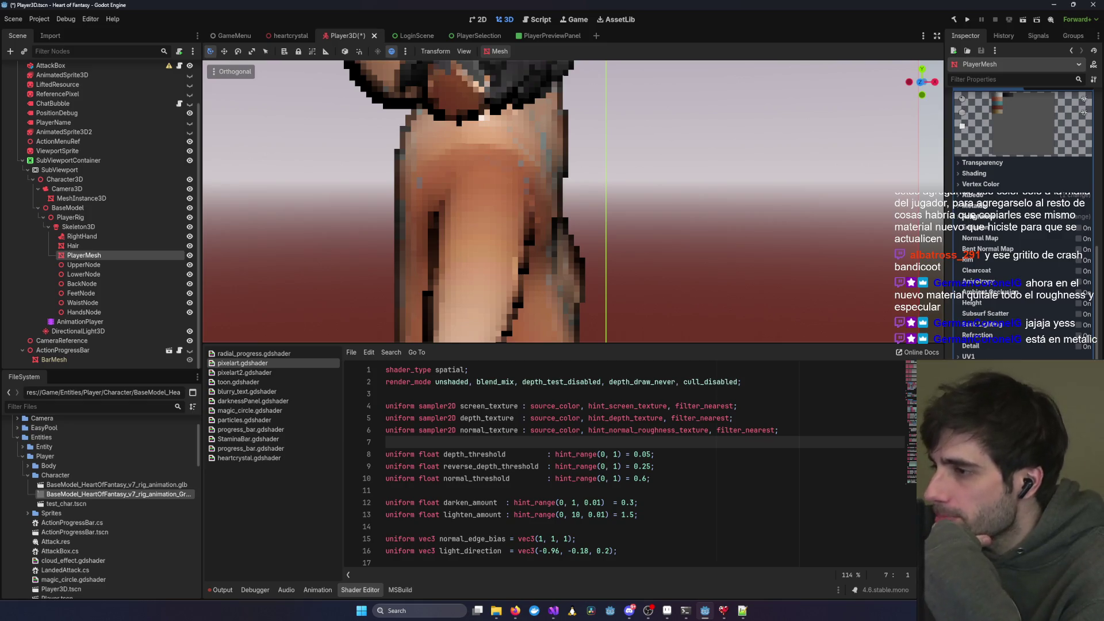
- Nudge Specular up, settle Roughness at 0.0 after trying 0.15, then fold Metallic and Roughness
{"action": "left_click", "coordinate": [977, 206]}
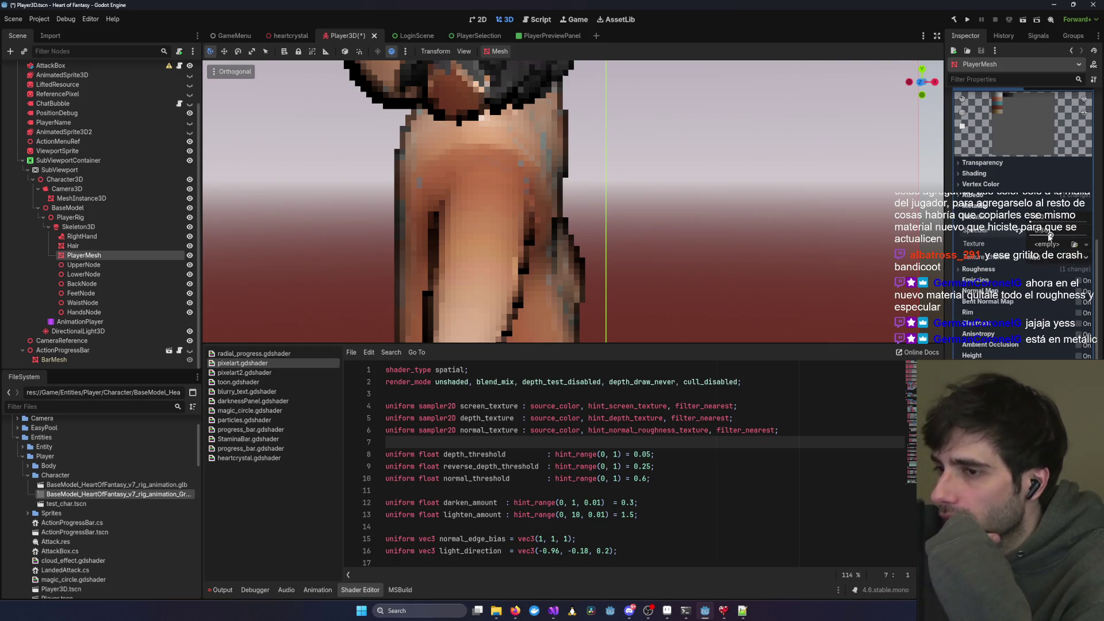
{"action": "mouse_move", "coordinate": [1046, 236]}
{"action": "left_mouse_down"}
{"action": "mouse_move", "coordinate": [1092, 235]}
{"action": "mouse_move", "coordinate": [991, 232]}
{"action": "left_mouse_up"}
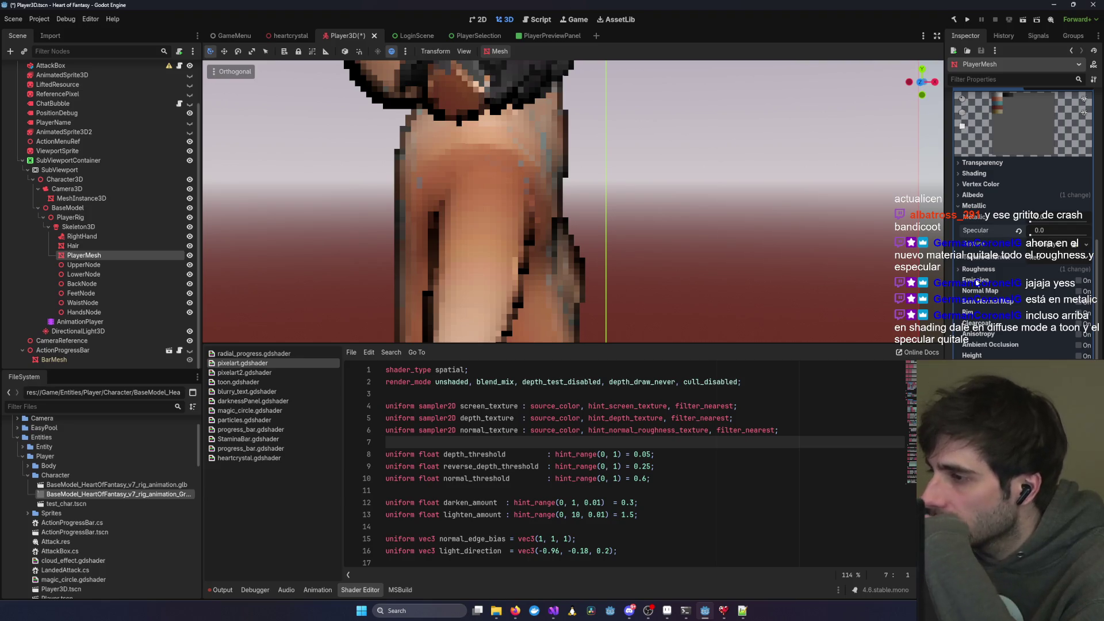
{"action": "left_click", "coordinate": [978, 268]}
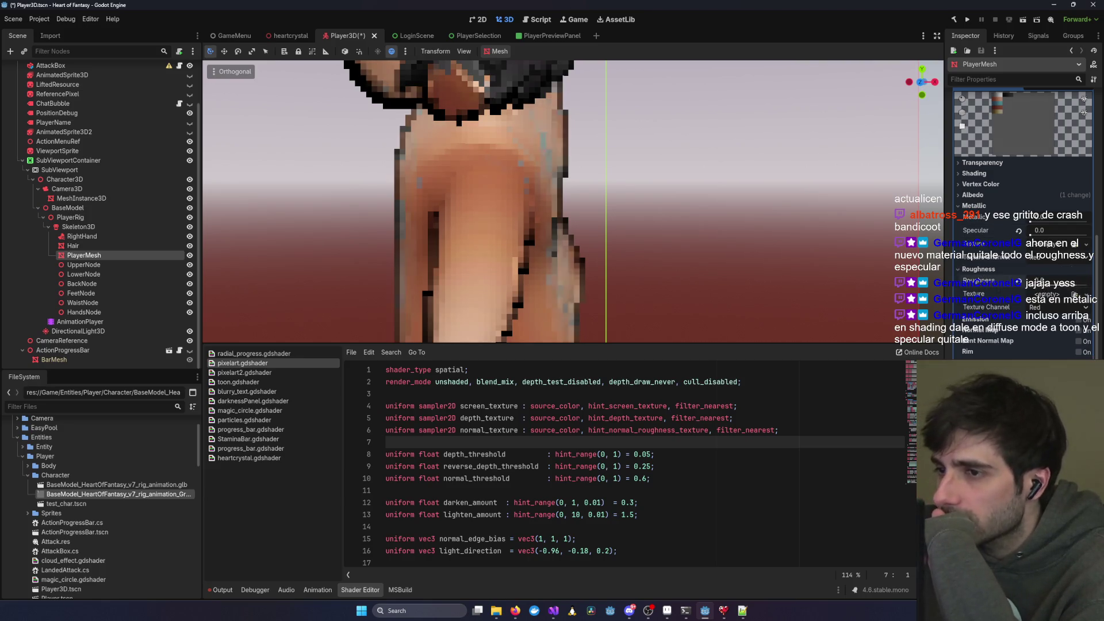
{"action": "left_click_drag", "start_coordinate": [1087, 281], "coordinate": [992, 281]}
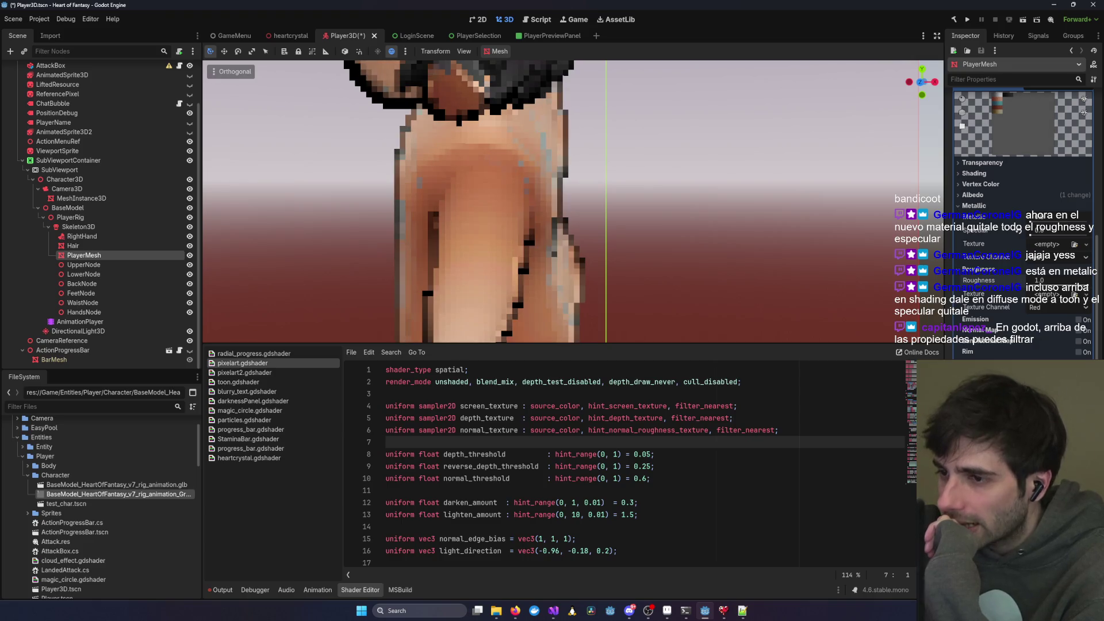
{"action": "left_click_drag", "start_coordinate": [1028, 281], "coordinate": [1035, 281]}
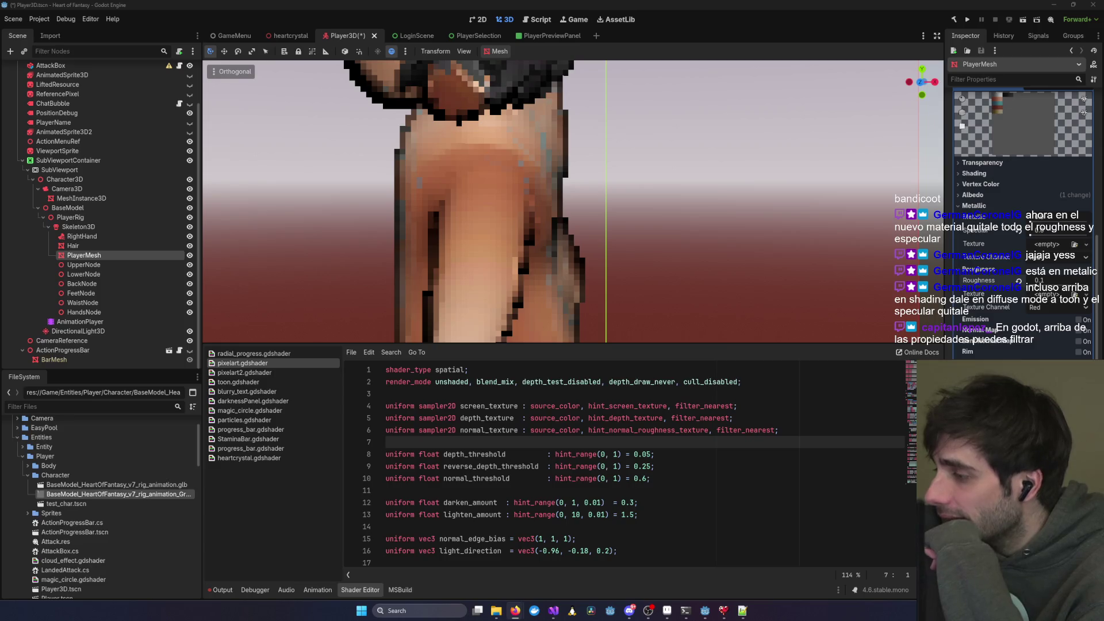
{"action": "left_click", "coordinate": [1029, 237]}
{"action": "left_click_drag", "start_coordinate": [1035, 283], "coordinate": [1019, 283]}
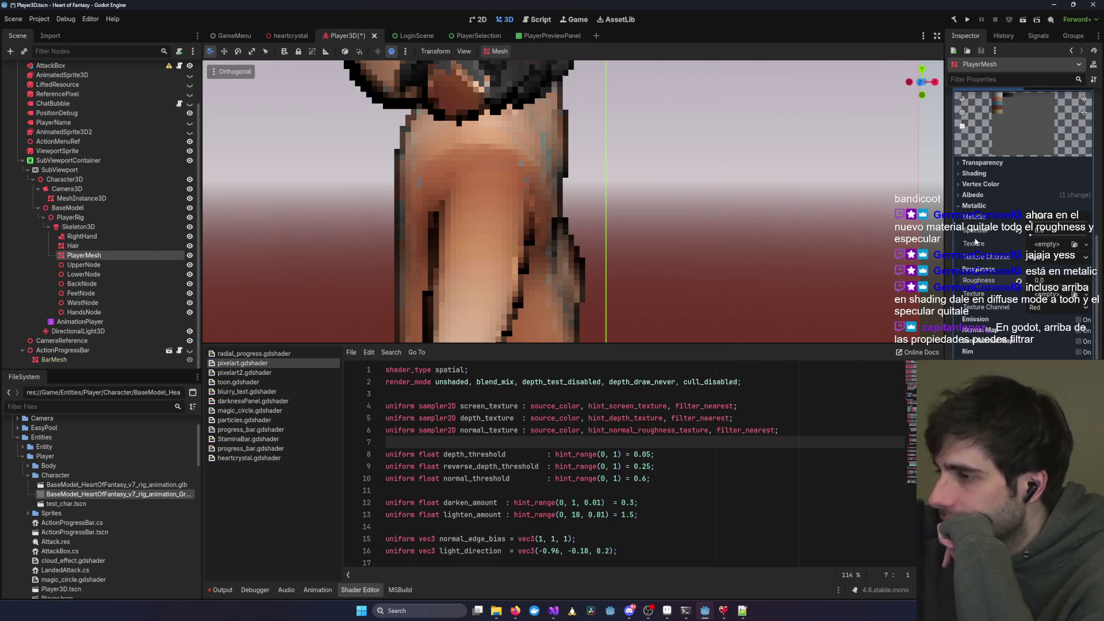
{"action": "left_click", "coordinate": [974, 206]}
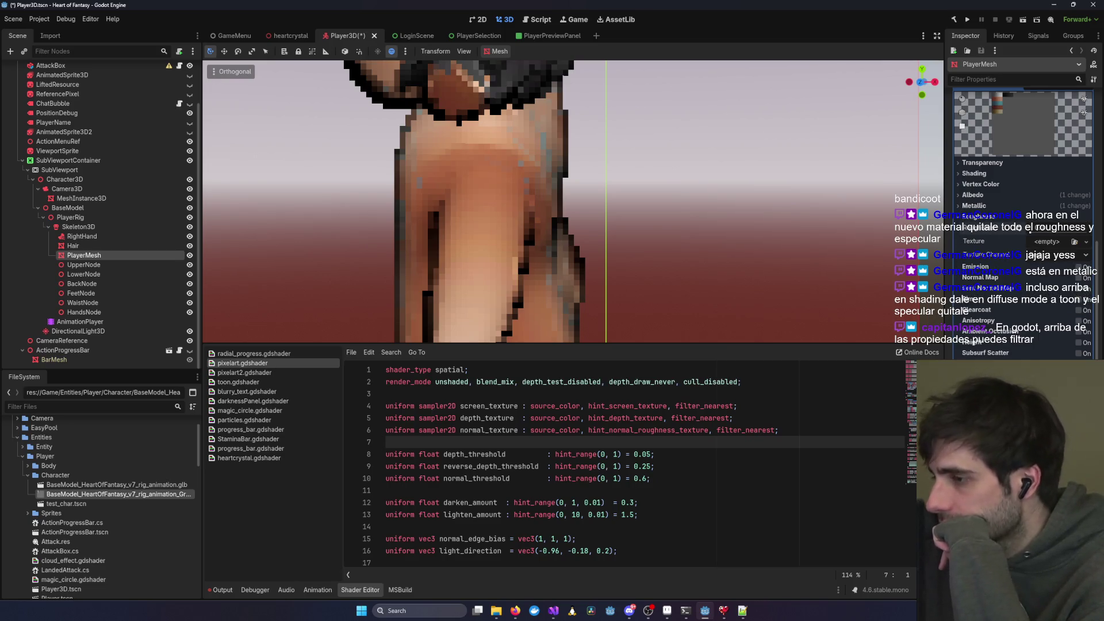
{"action": "left_click", "coordinate": [972, 217]}
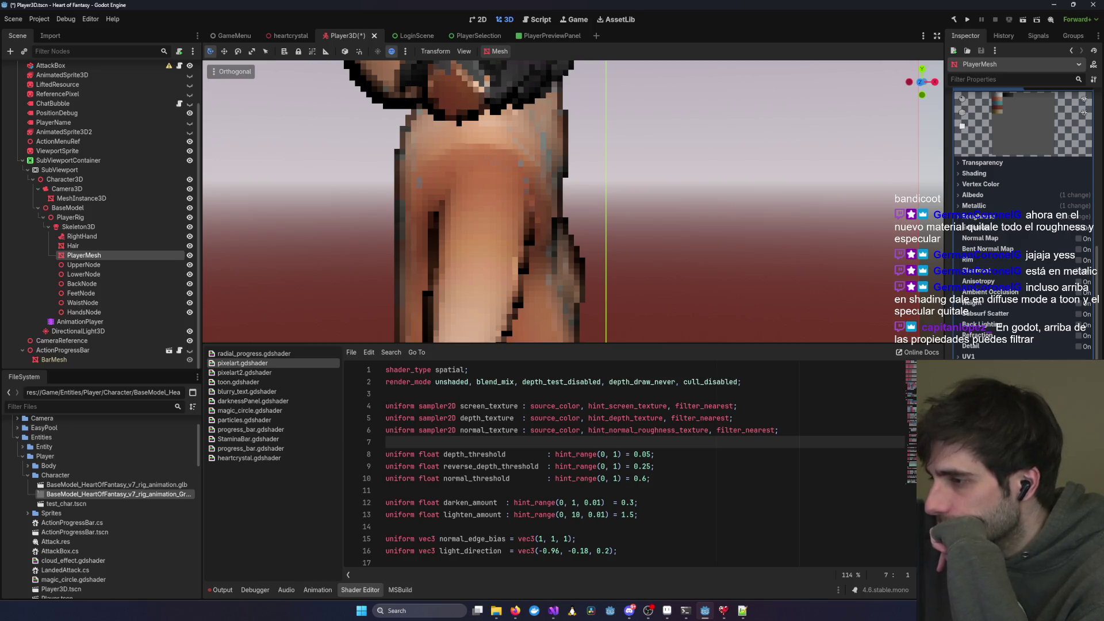
{"action": "scroll", "coordinate": [967, 307], "scroll_direction": "down", "scroll_amount": 5}
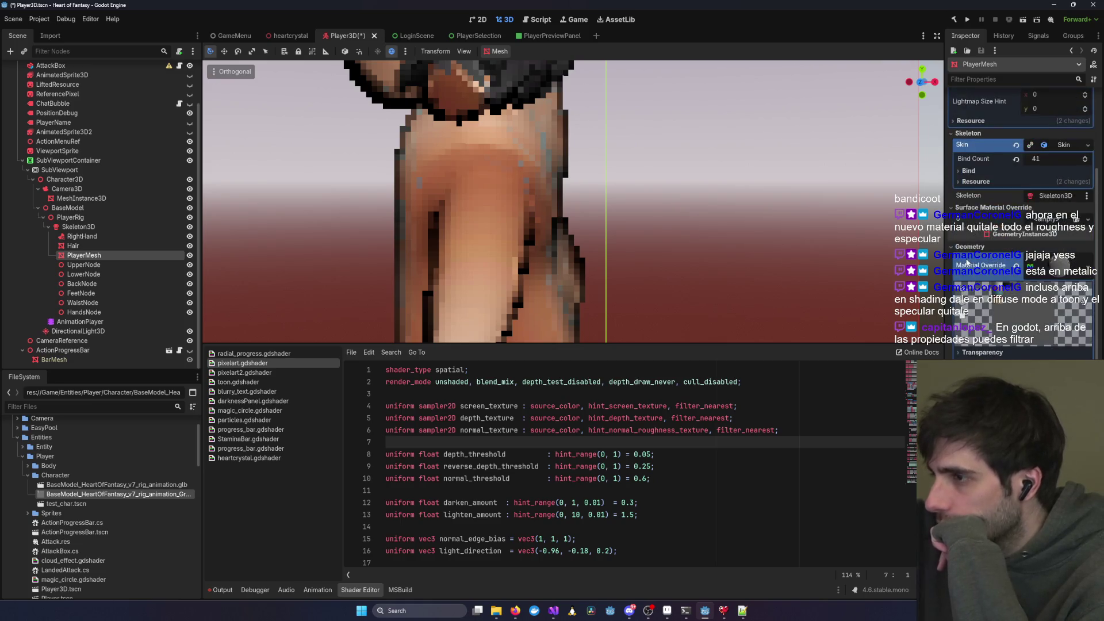
- Expand Shading and cycle Diffuse Mode through Burley and Lambert, ending on Toon
{"action": "scroll", "coordinate": [1000, 259], "scroll_direction": "down", "scroll_amount": 3}
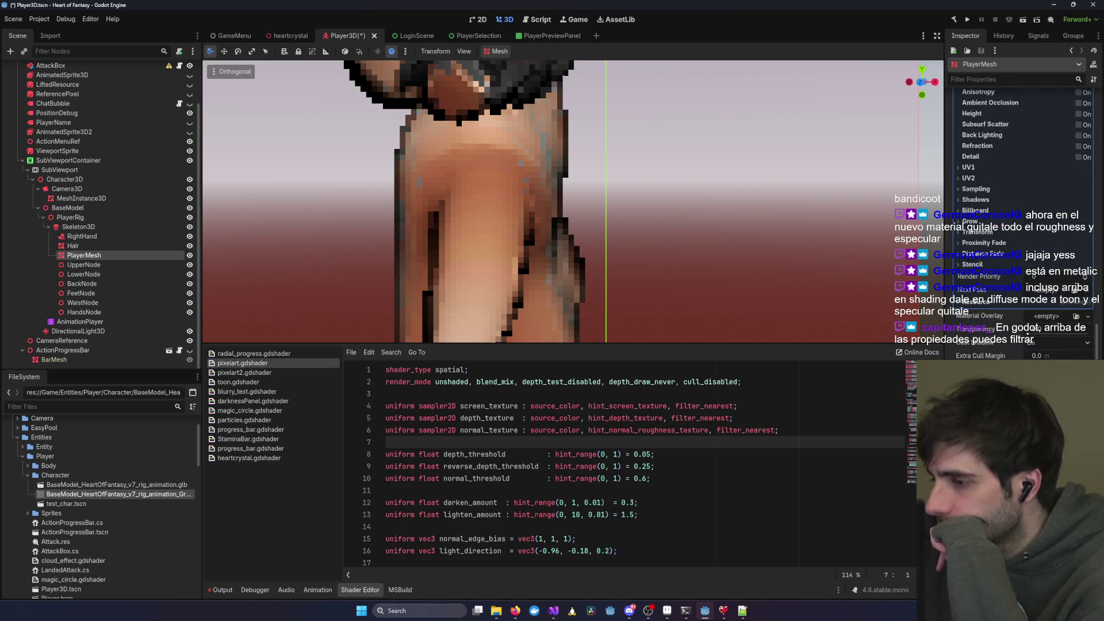
{"action": "scroll", "coordinate": [963, 277], "scroll_direction": "up", "scroll_amount": 10}
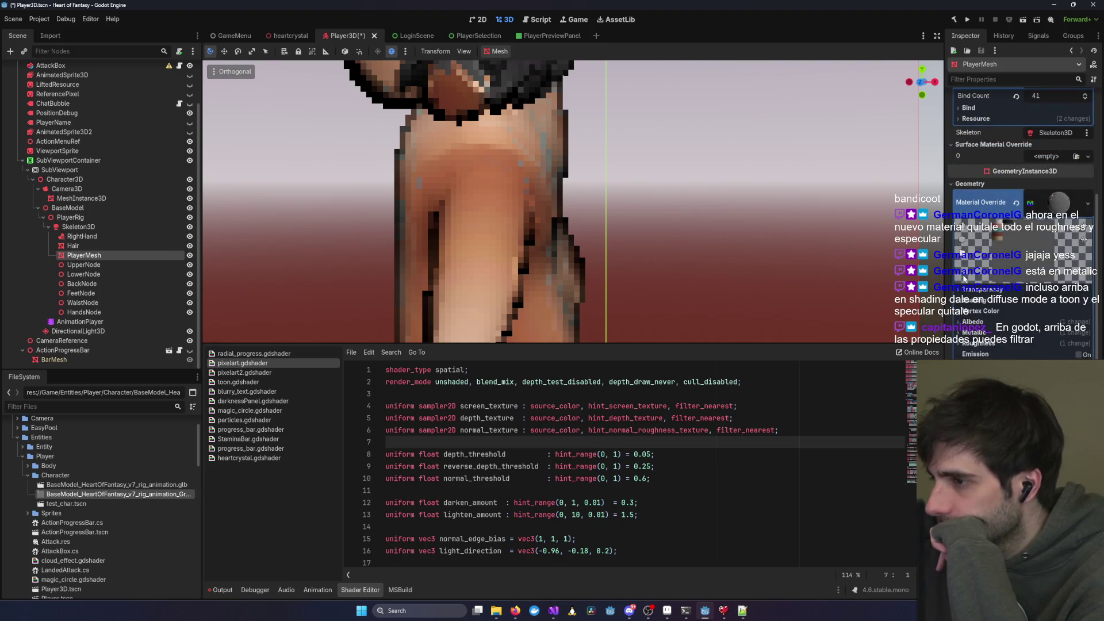
{"action": "left_click", "coordinate": [971, 300]}
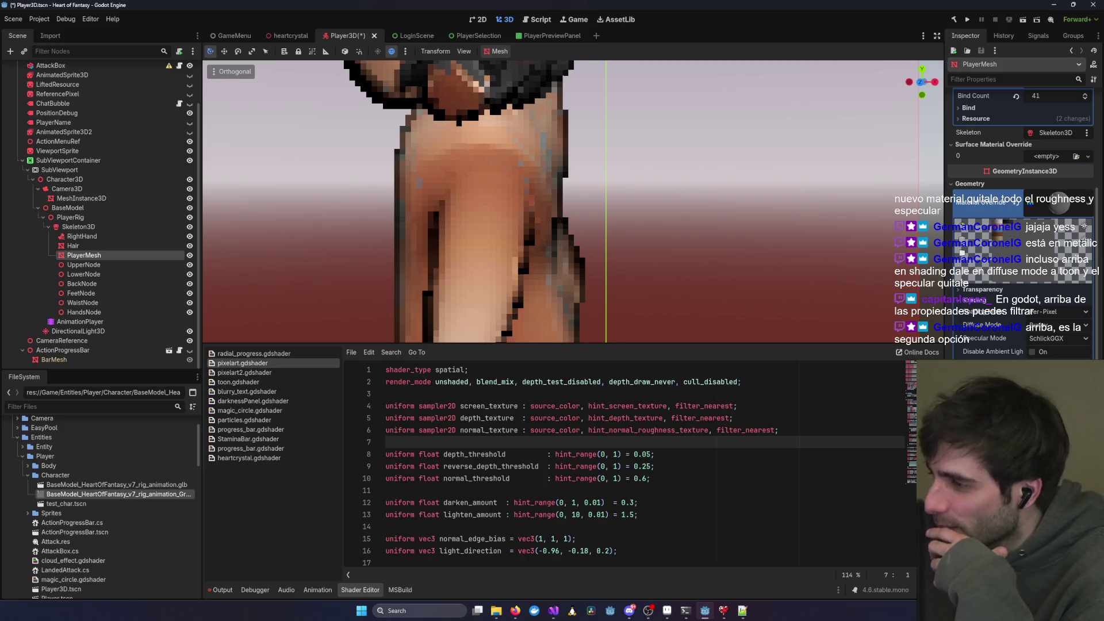
{"action": "key", "text": "alt+Tab"}
{"action": "key", "text": "alt+Tab"}
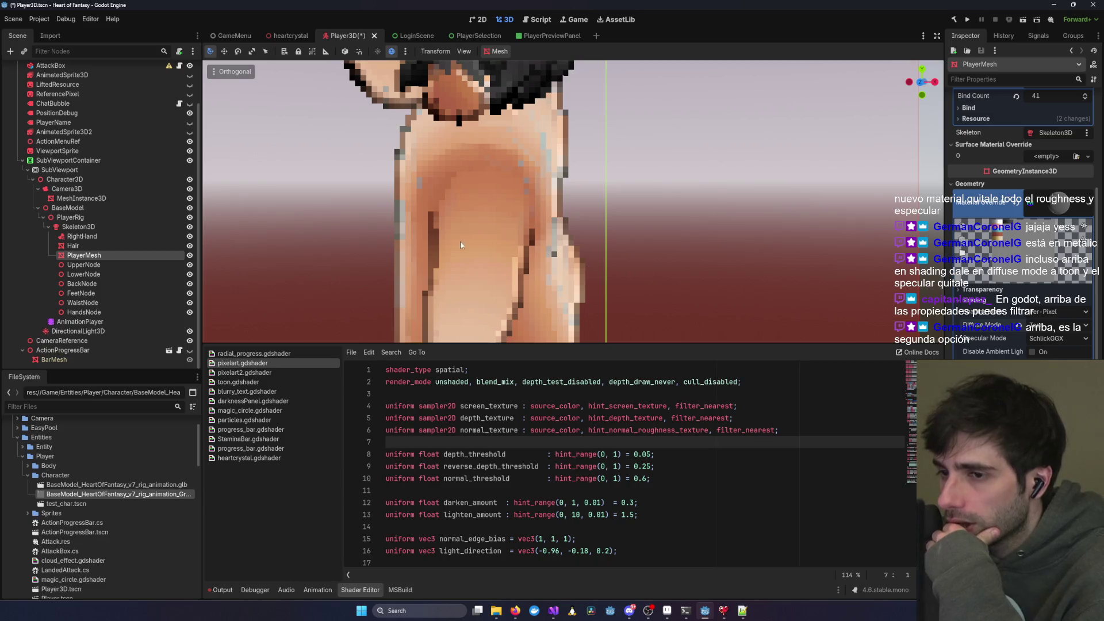
{"action": "left_click", "coordinate": [1052, 325]}
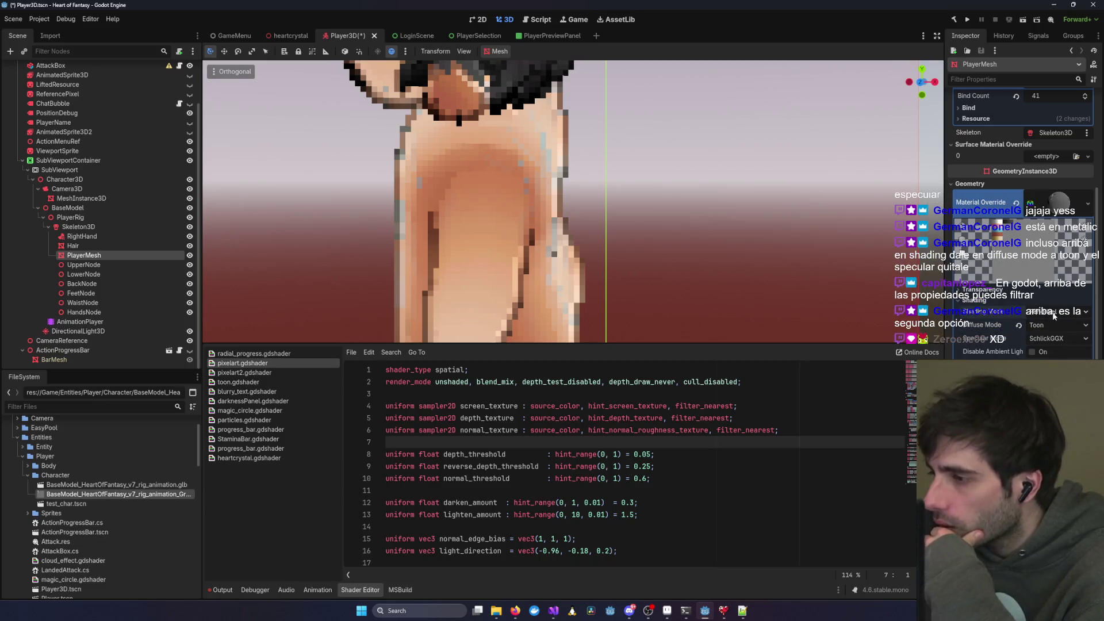
{"action": "left_click", "coordinate": [1050, 340]}
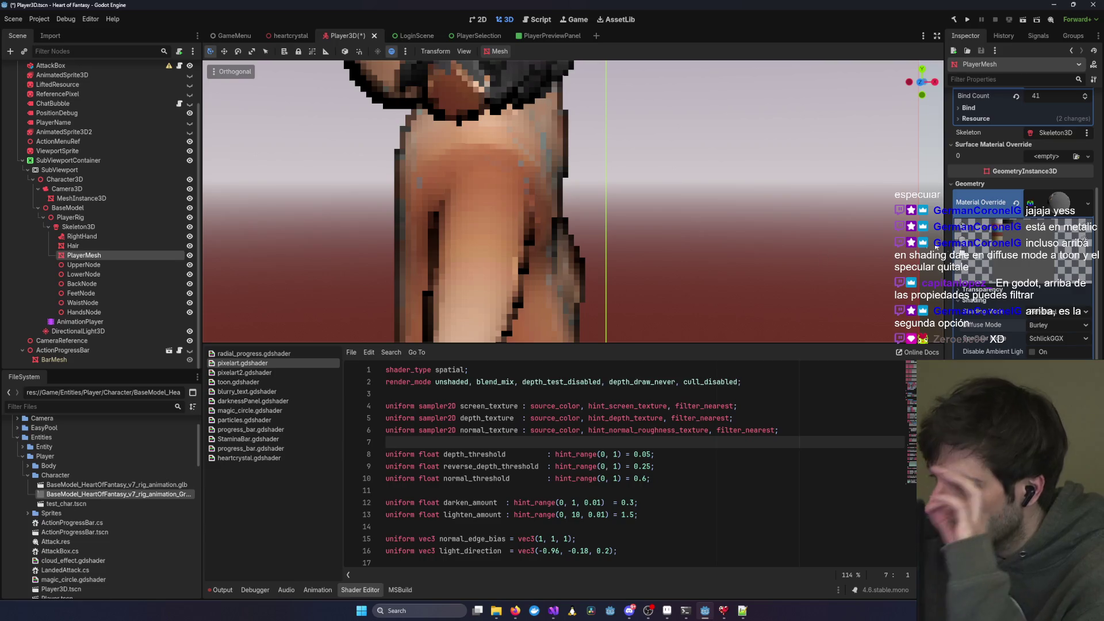
{"action": "left_click", "coordinate": [1049, 323]}
{"action": "left_click", "coordinate": [1053, 350]}
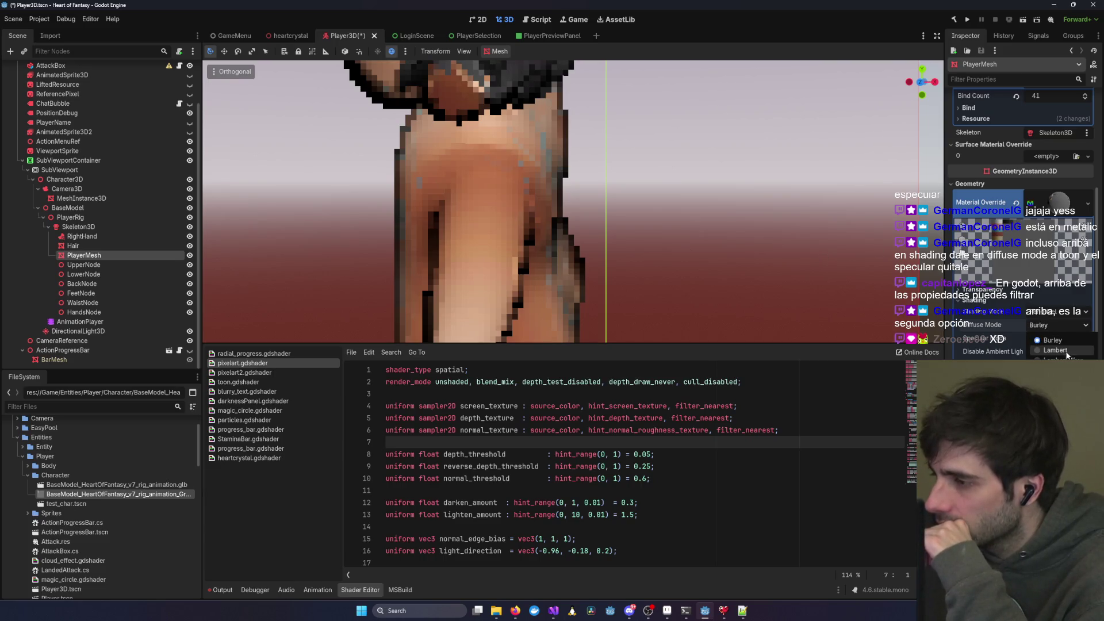
{"action": "left_click", "coordinate": [1050, 326]}
{"action": "left_click", "coordinate": [1052, 369]}
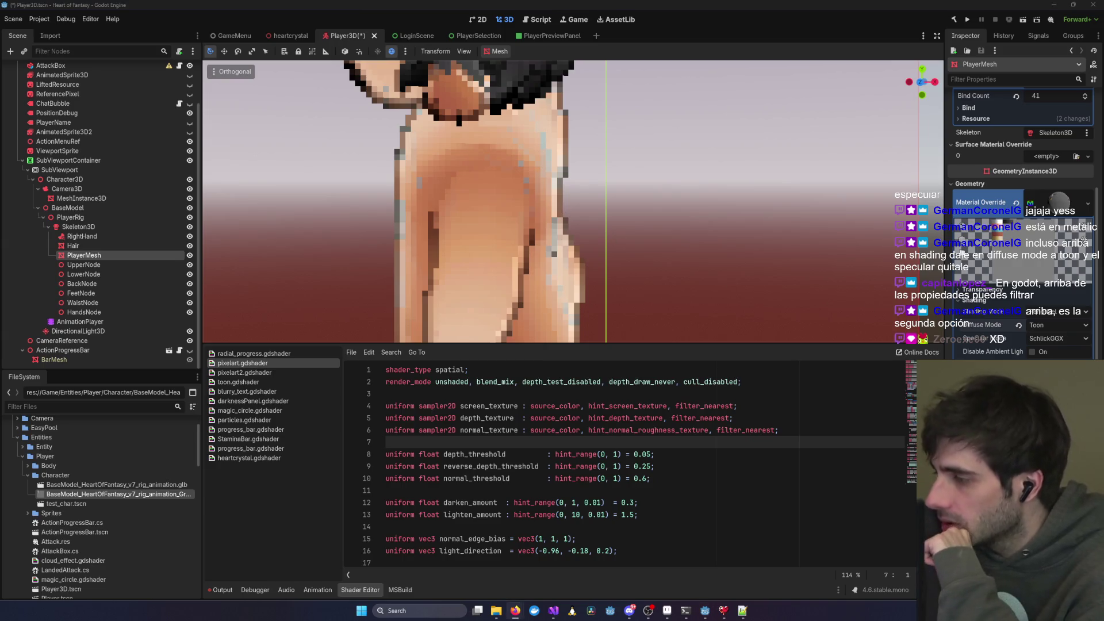
- Try Unshaded, toggle Disable Ambient Light, and return Shading Mode to Per-Pixel
{"action": "left_click", "coordinate": [1058, 313]}
{"action": "left_click", "coordinate": [1057, 329]}
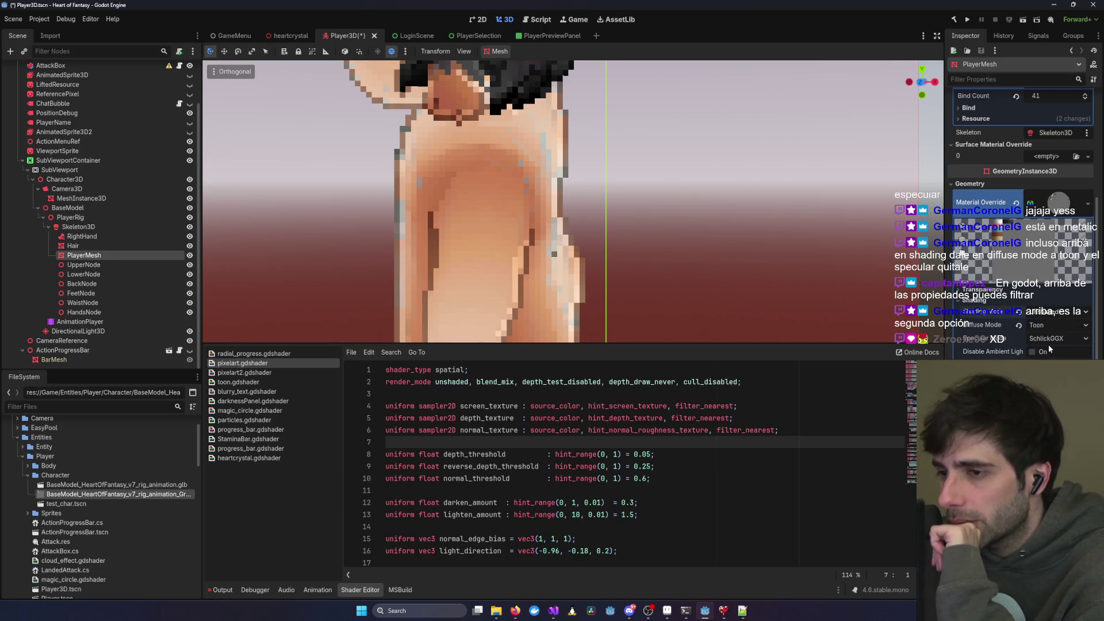
{"action": "left_click", "coordinate": [1047, 347]}
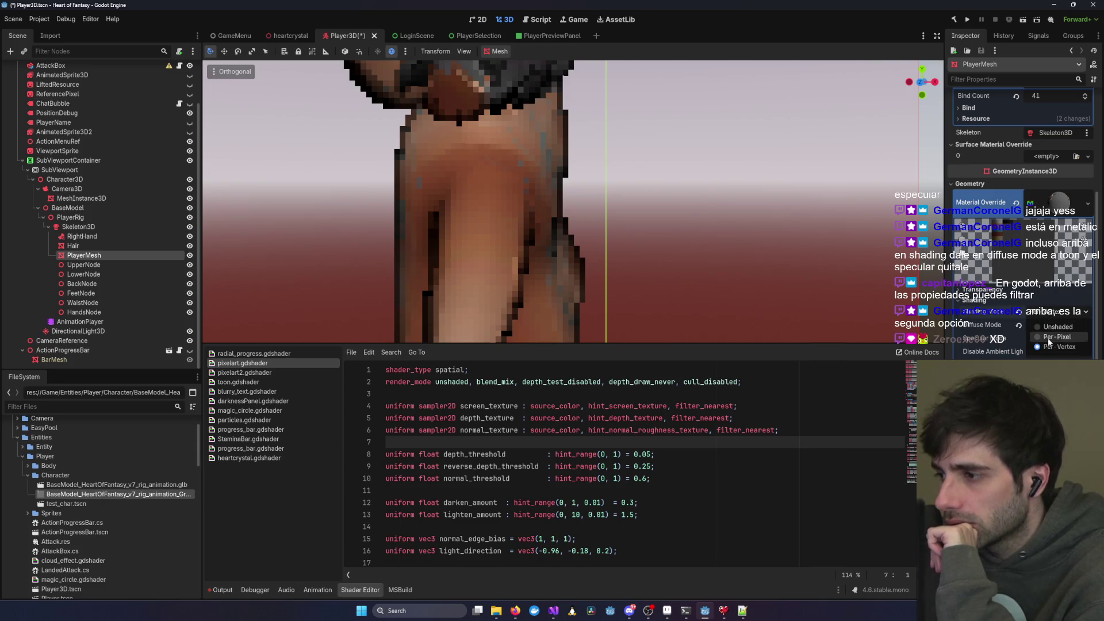
{"action": "left_click", "coordinate": [1058, 311]}
{"action": "left_click", "coordinate": [1060, 326]}
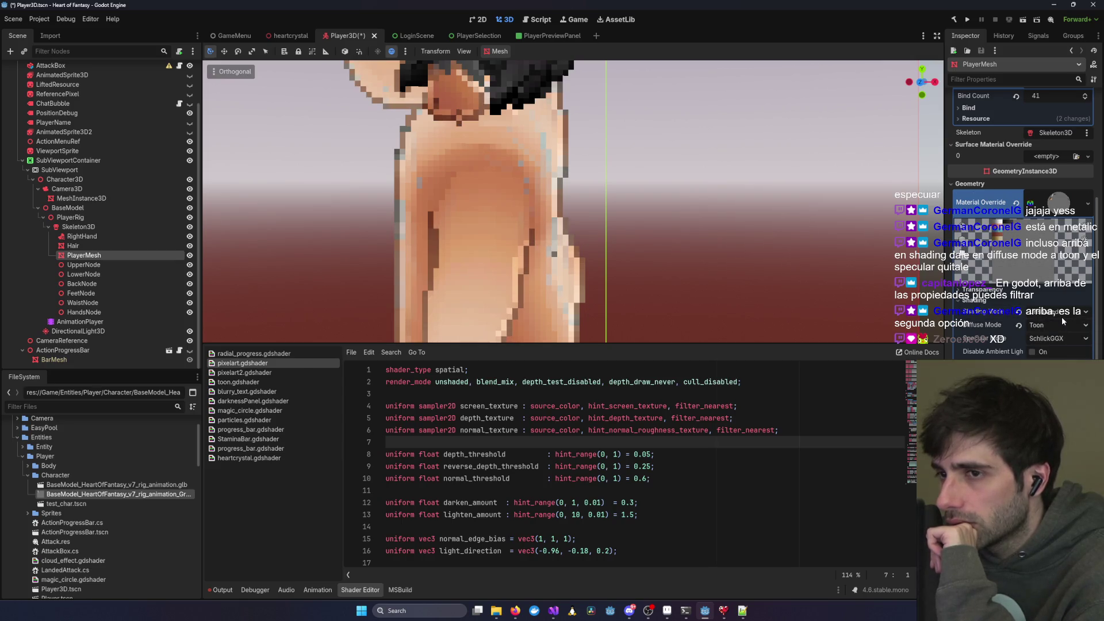
{"action": "left_click", "coordinate": [1059, 336]}
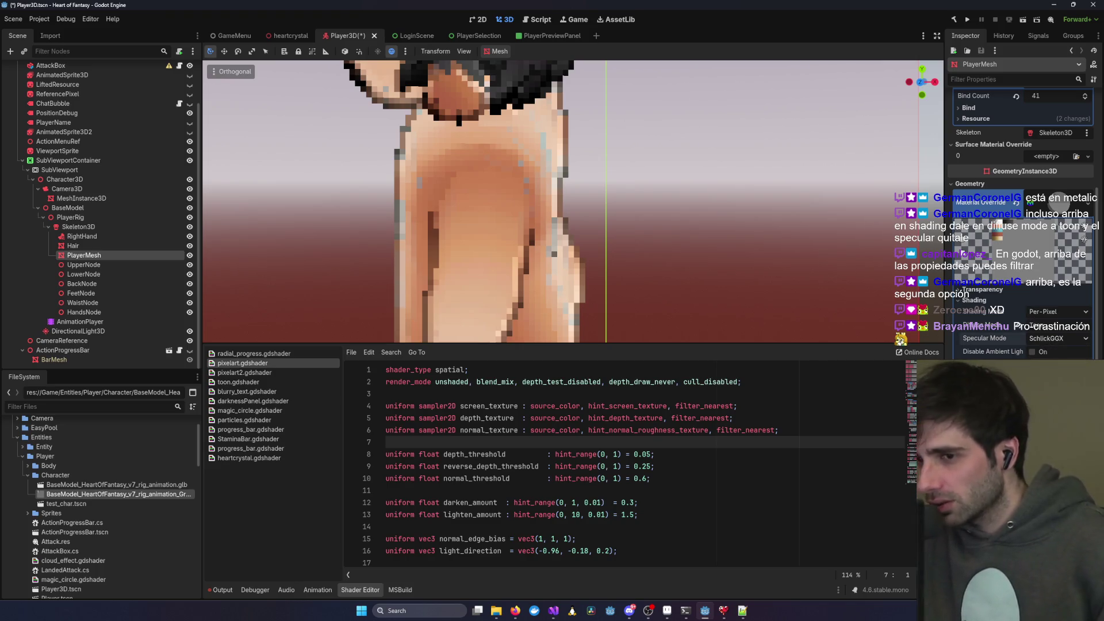
- Set Specular Mode to Toon, then to Disabled
{"action": "left_click", "coordinate": [1046, 364]}
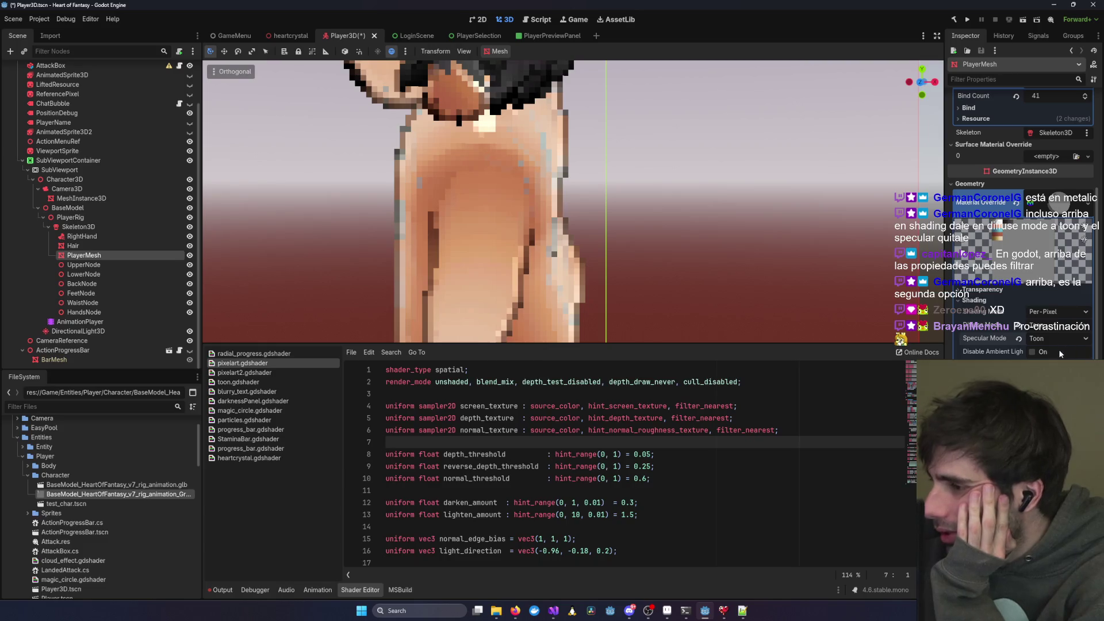
{"action": "left_click", "coordinate": [1050, 340]}
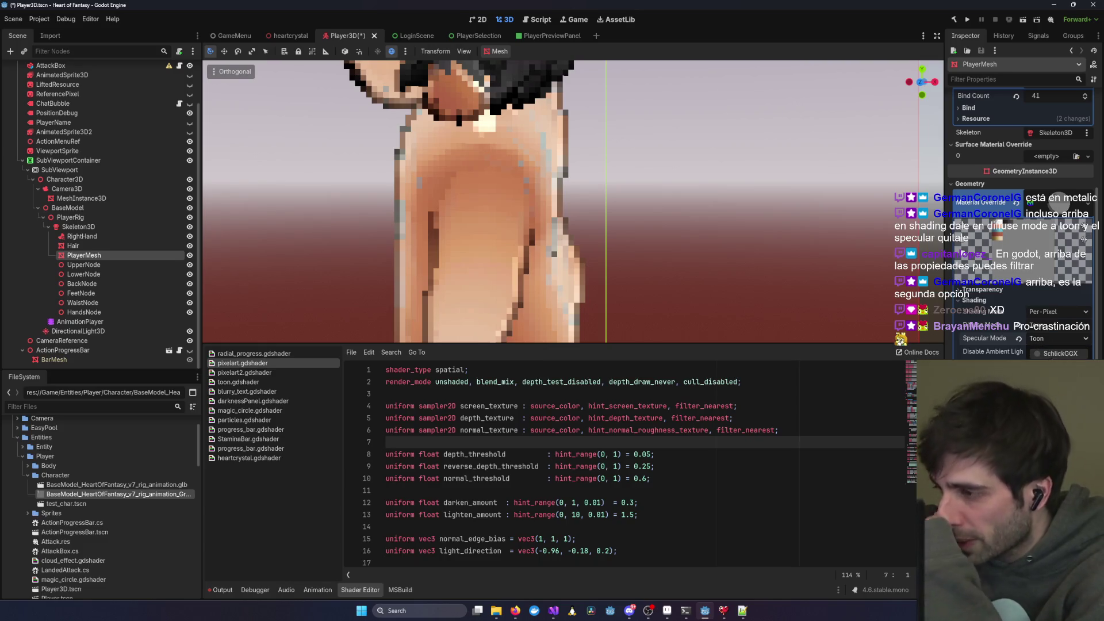
{"action": "left_click", "coordinate": [1049, 380]}
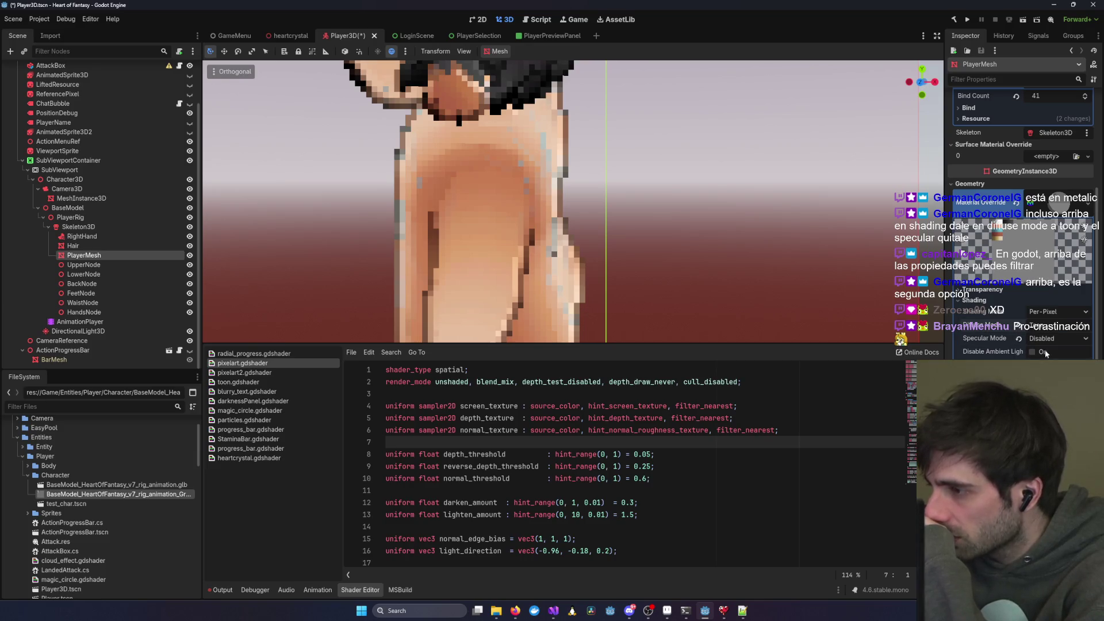
- Try the Unshaded option in the Shading Mode dropdown
{"action": "left_click", "coordinate": [1052, 312]}
{"action": "left_click", "coordinate": [1047, 327]}
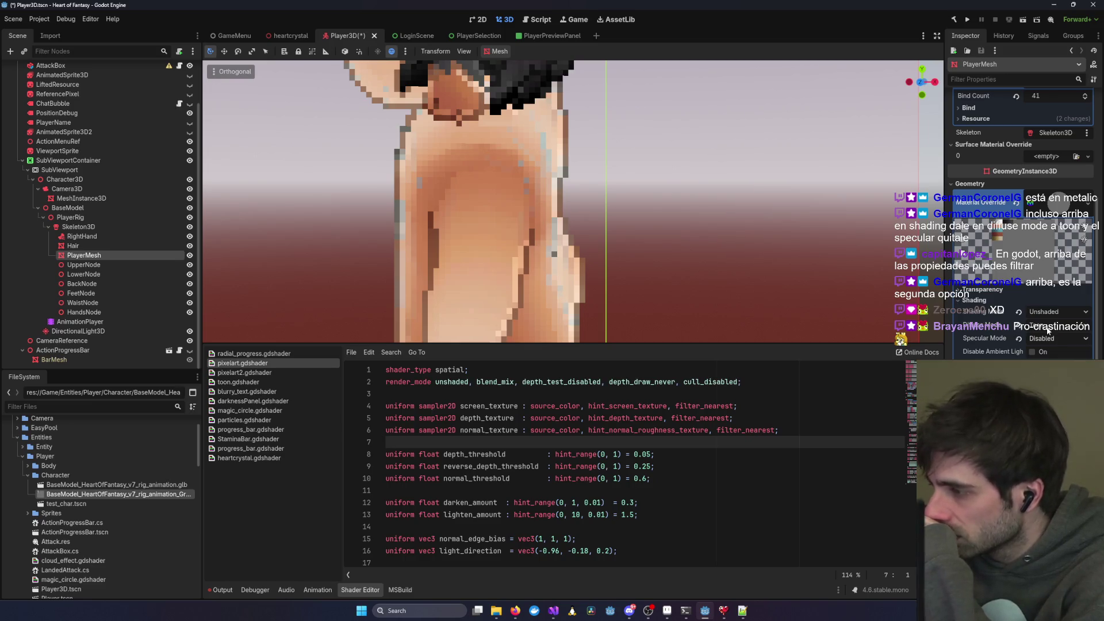
{"action": "left_click", "coordinate": [1047, 312]}
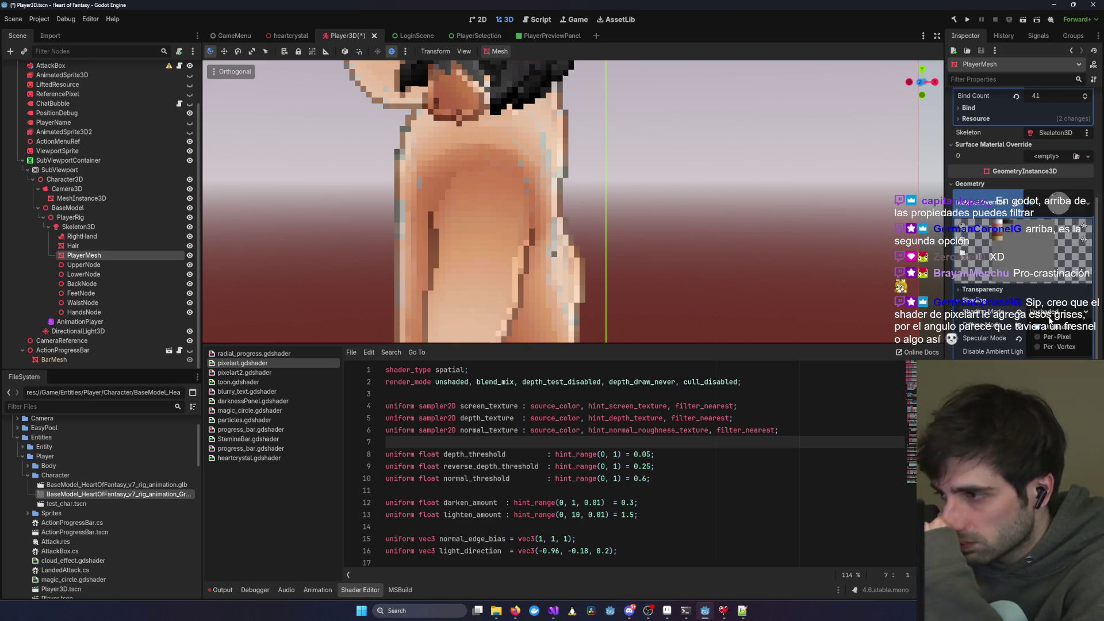
{"action": "left_click", "coordinate": [1051, 329]}
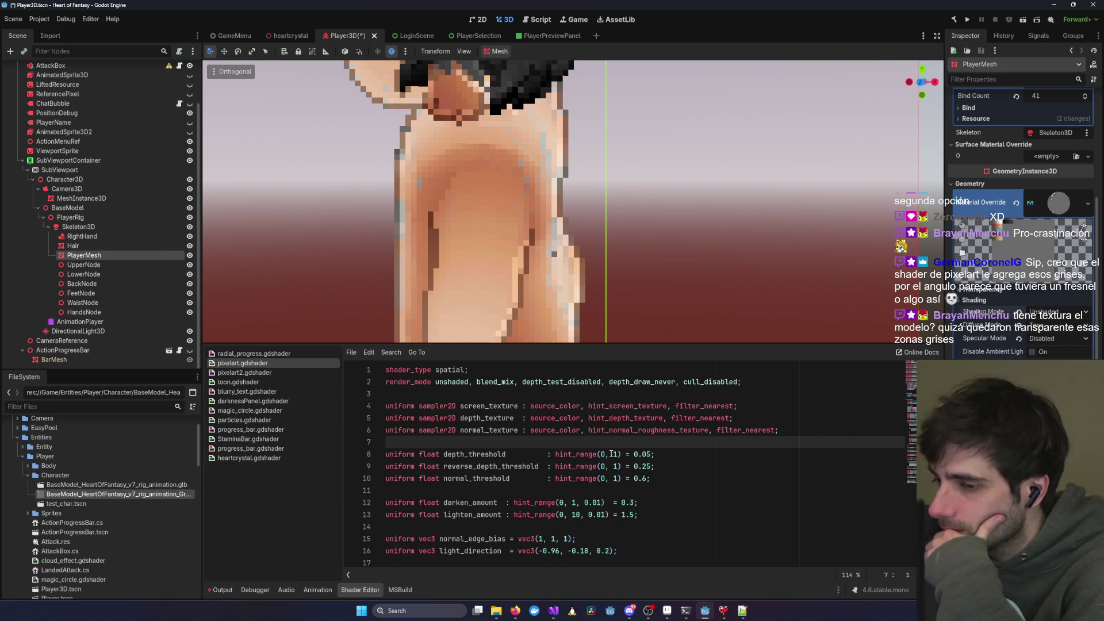
{"action": "scroll", "coordinate": [599, 455], "scroll_direction": "down", "scroll_amount": 20}
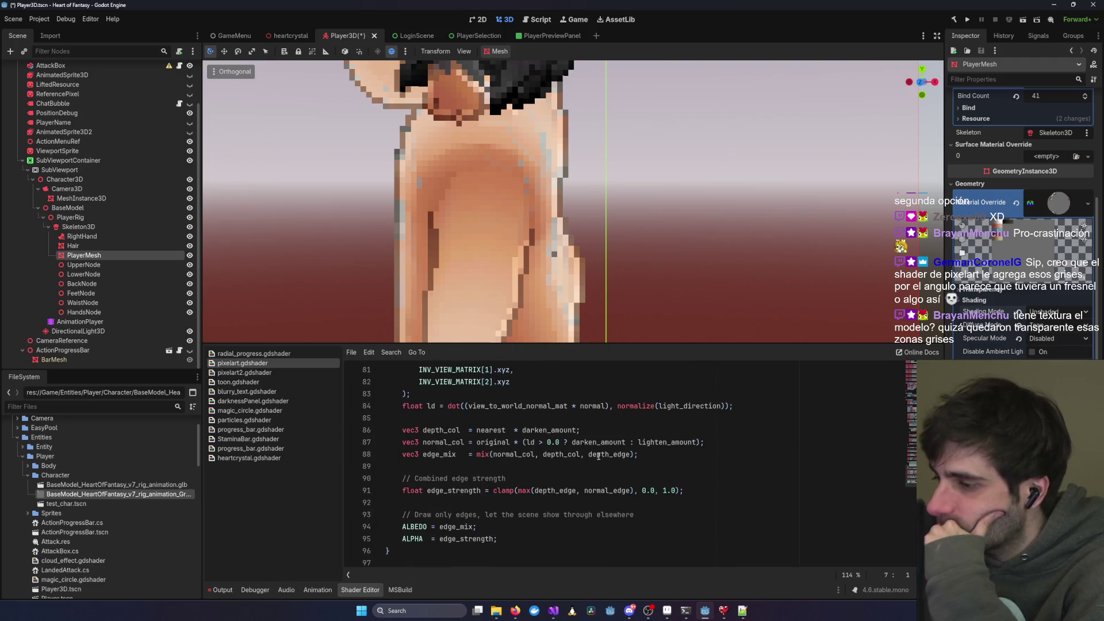
{"action": "scroll", "coordinate": [598, 455], "scroll_direction": "up", "scroll_amount": 20}
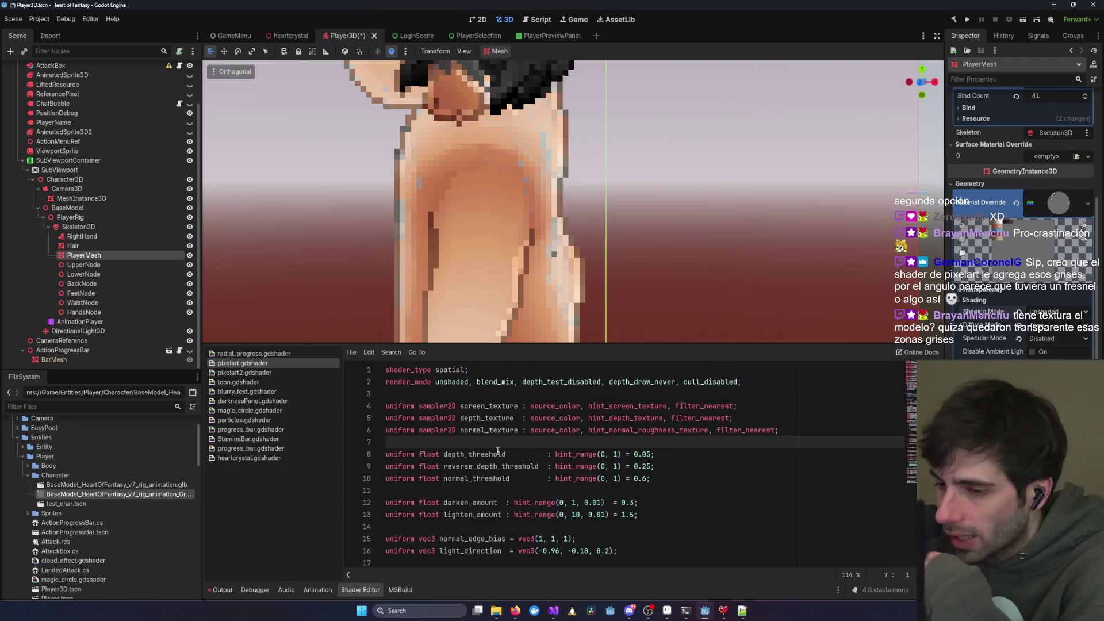
{"action": "left_click", "coordinate": [261, 373]}
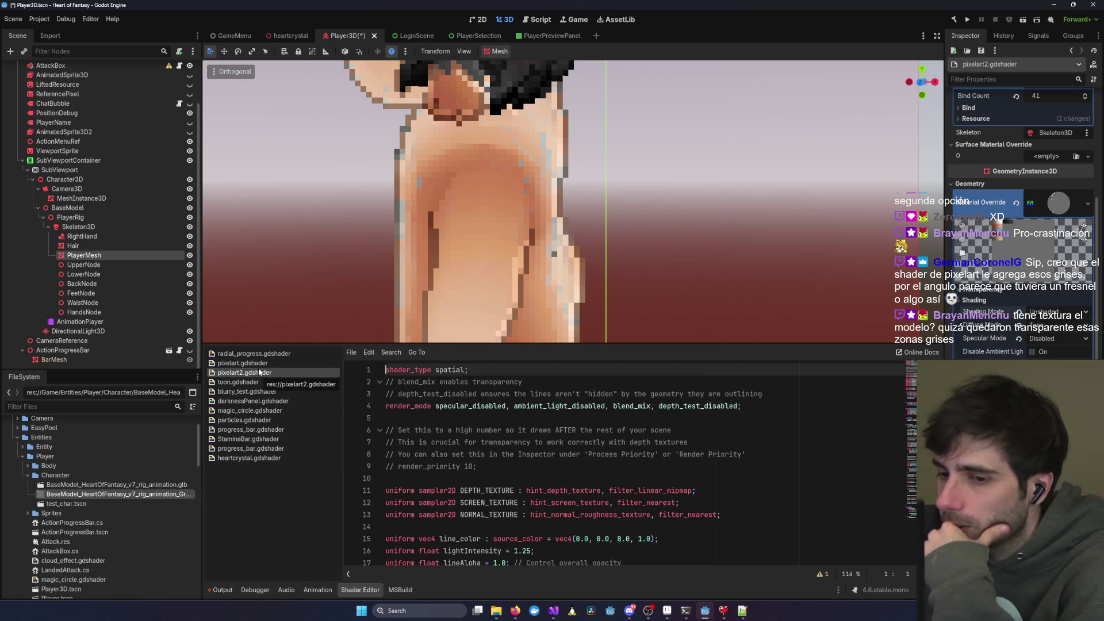
{"action": "left_click", "coordinate": [244, 363]}
{"action": "scroll", "coordinate": [500, 454], "scroll_direction": "down", "scroll_amount": 8}
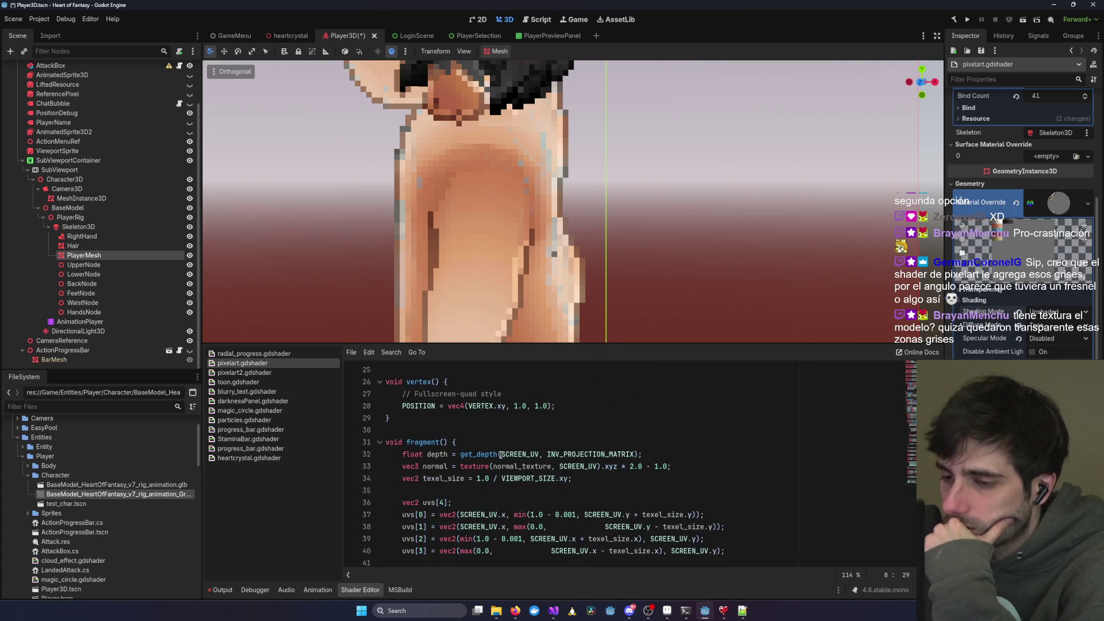
{"action": "scroll", "coordinate": [500, 454], "scroll_direction": "down", "scroll_amount": 6}
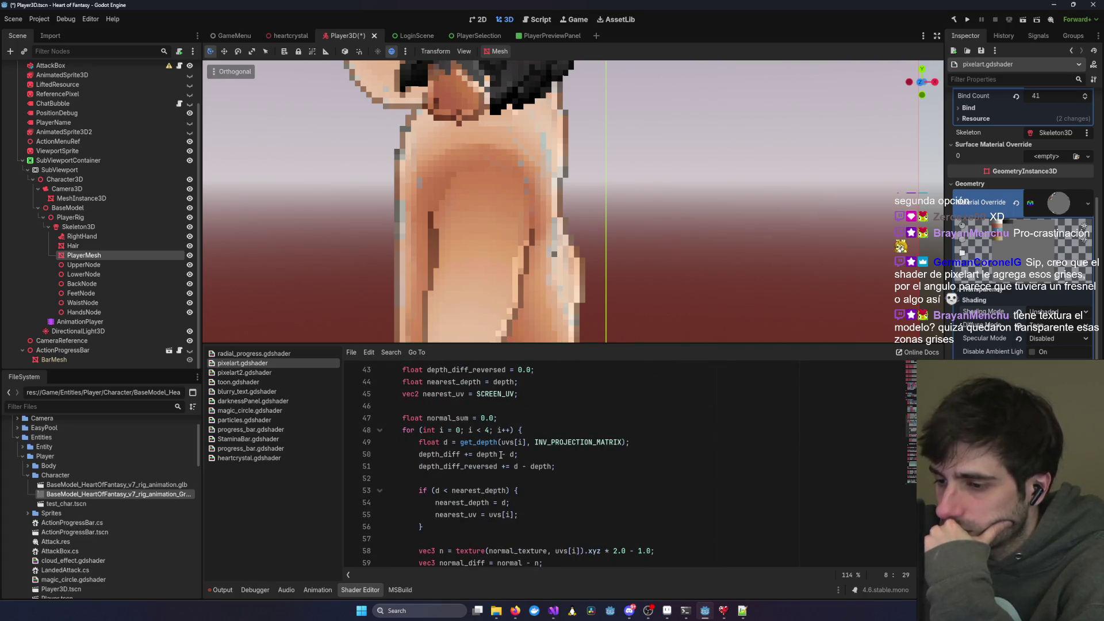
{"action": "scroll", "coordinate": [501, 454], "scroll_direction": "down", "scroll_amount": 13}
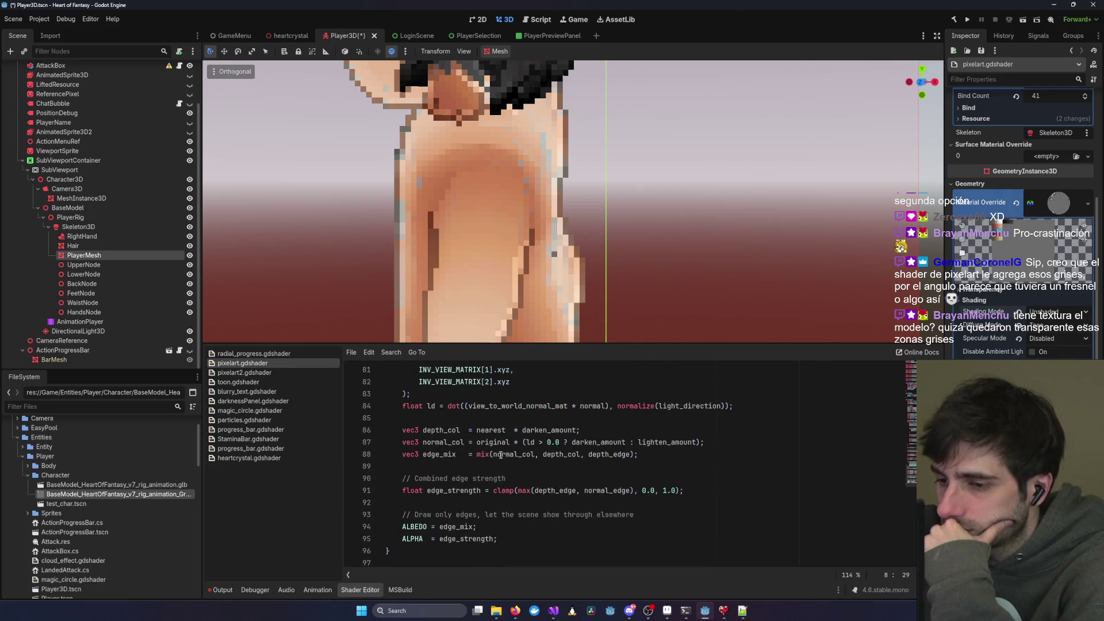
{"action": "scroll", "coordinate": [500, 454], "scroll_direction": "up", "scroll_amount": 8}
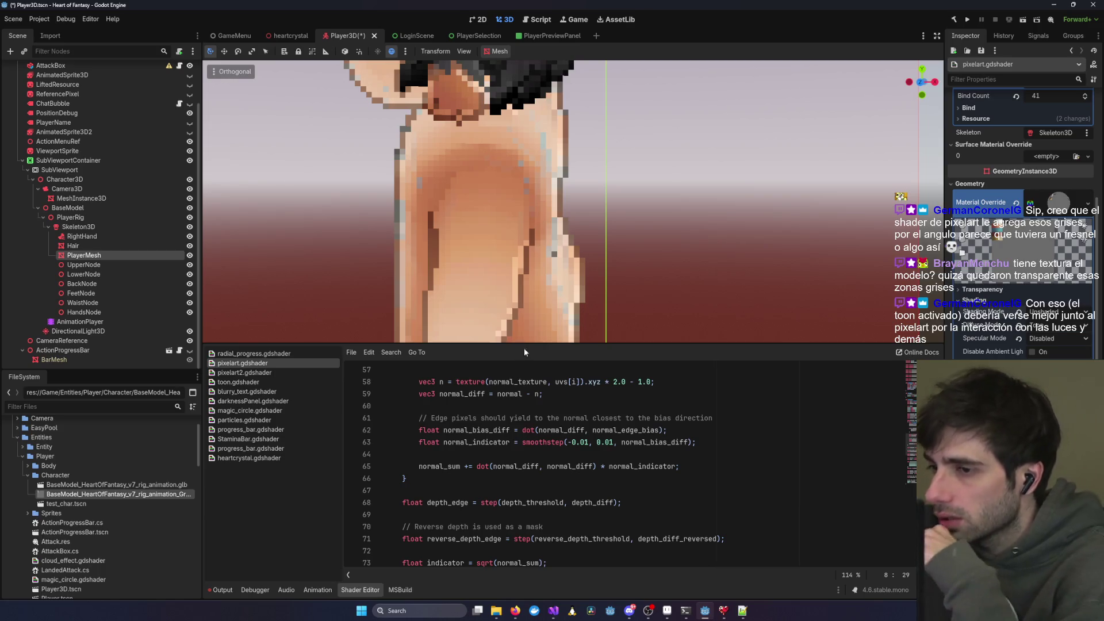
{"action": "scroll", "coordinate": [547, 253], "scroll_direction": "down", "scroll_amount": 4}
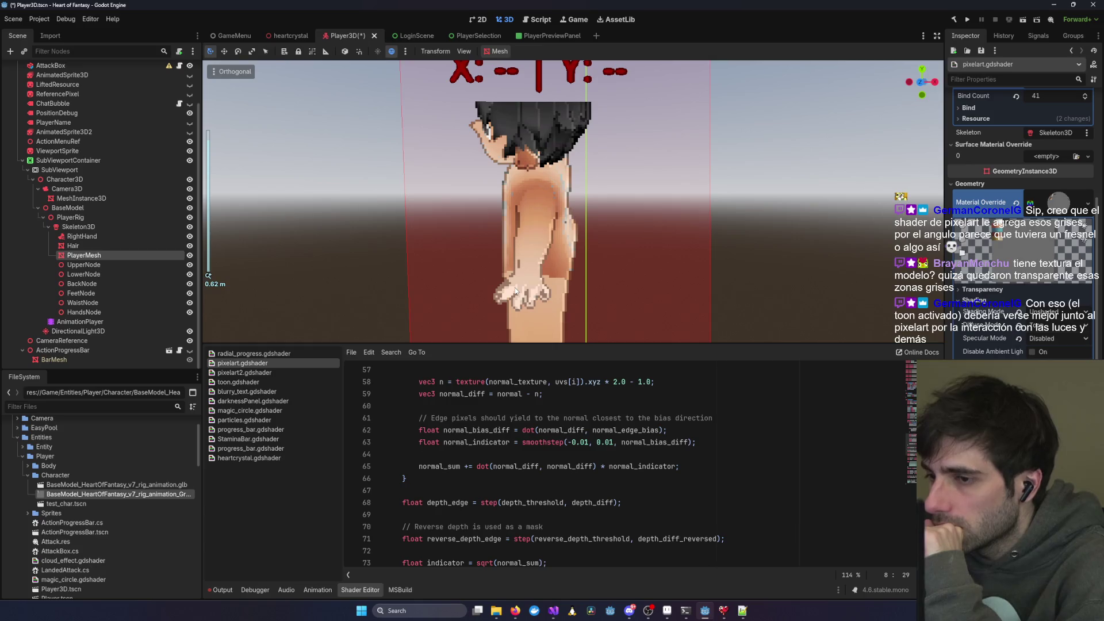
{"action": "scroll", "coordinate": [540, 281], "scroll_direction": "up", "scroll_amount": 2}
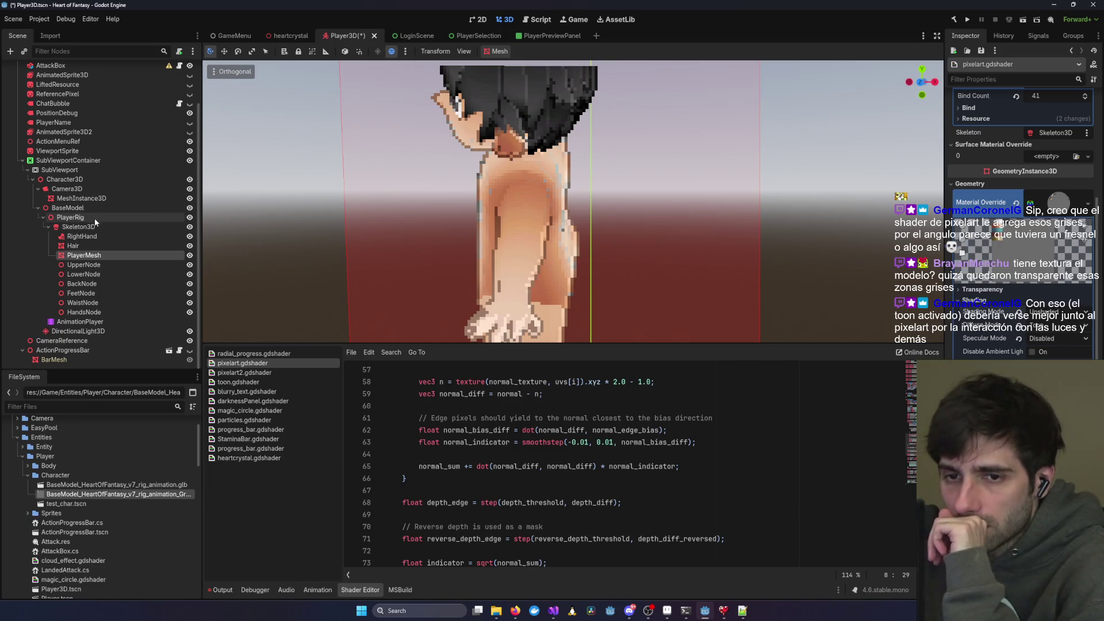
- Test PlayerRig's Y rotation at about 95° and 90°, then reset it to 0
{"action": "left_click", "coordinate": [81, 227]}
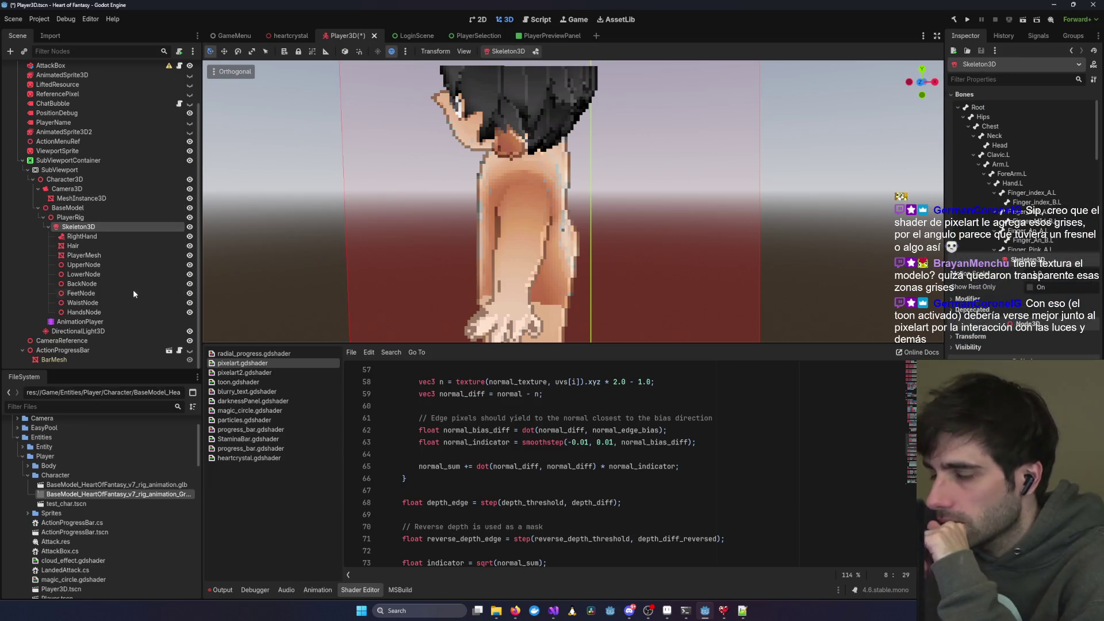
{"action": "left_click", "coordinate": [70, 216]}
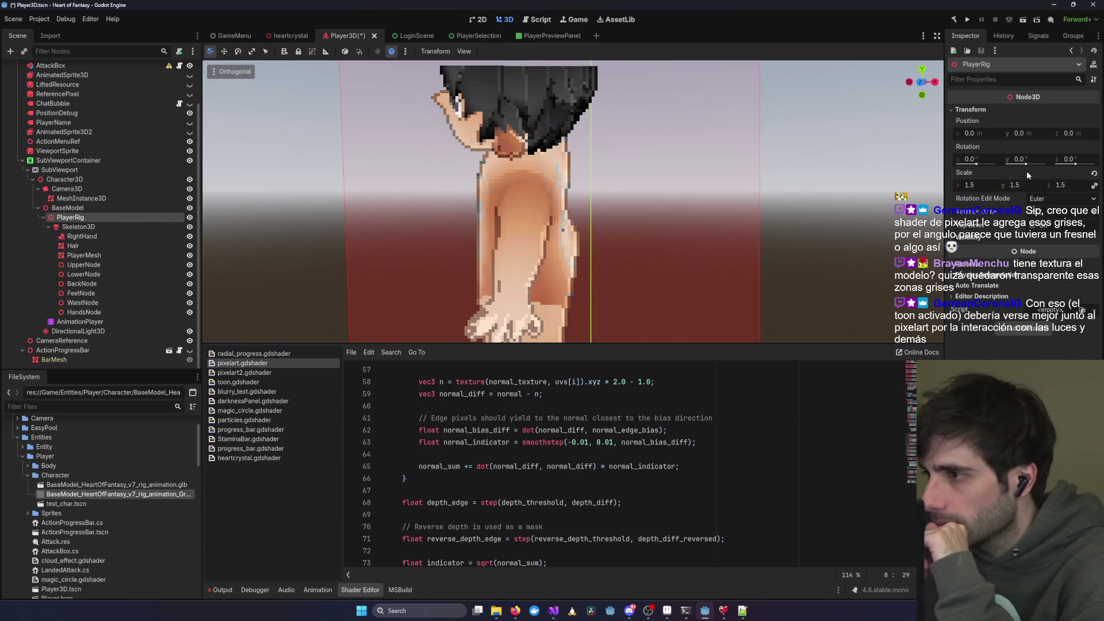
{"action": "left_click_drag", "start_coordinate": [1029, 166], "coordinate": [1031, 164]}
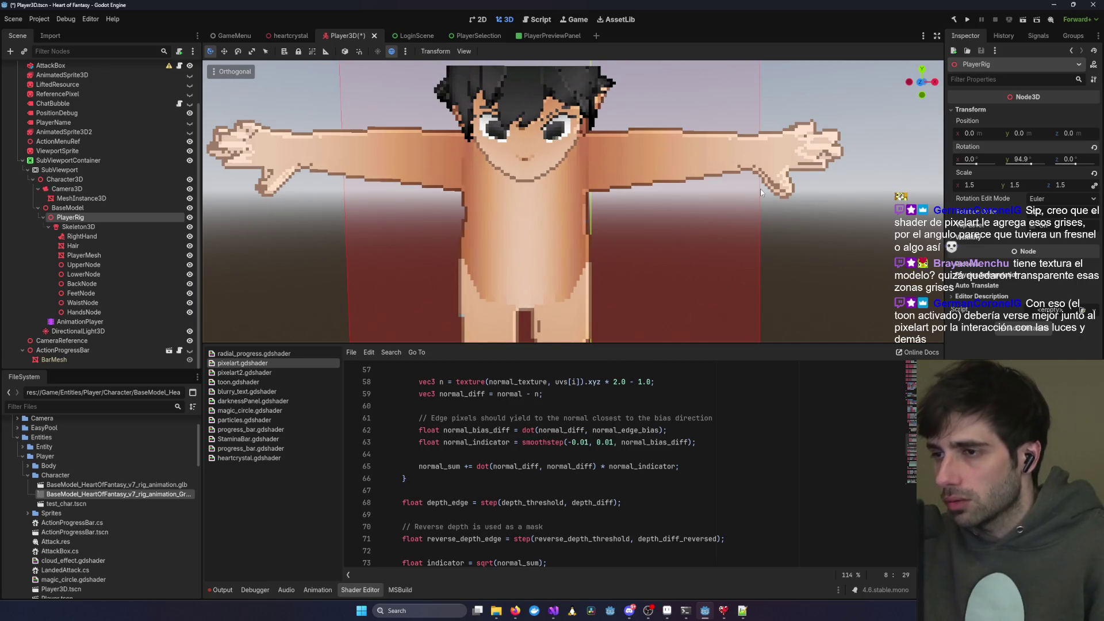
{"action": "key", "text": "ctrl+z"}
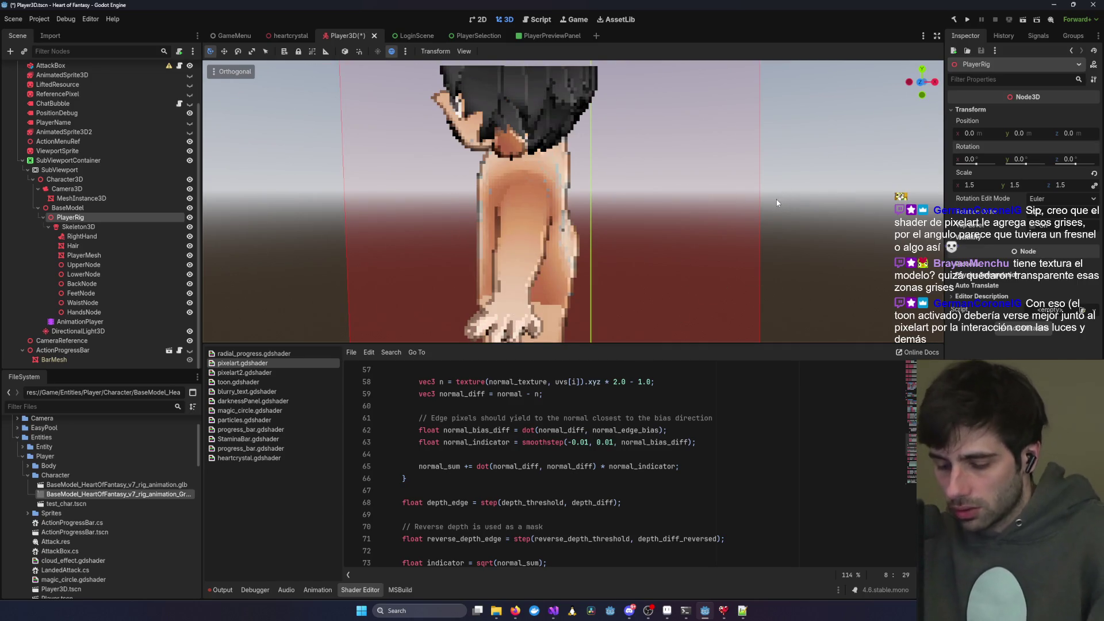
{"action": "key", "text": "ctrl+shift+z"}
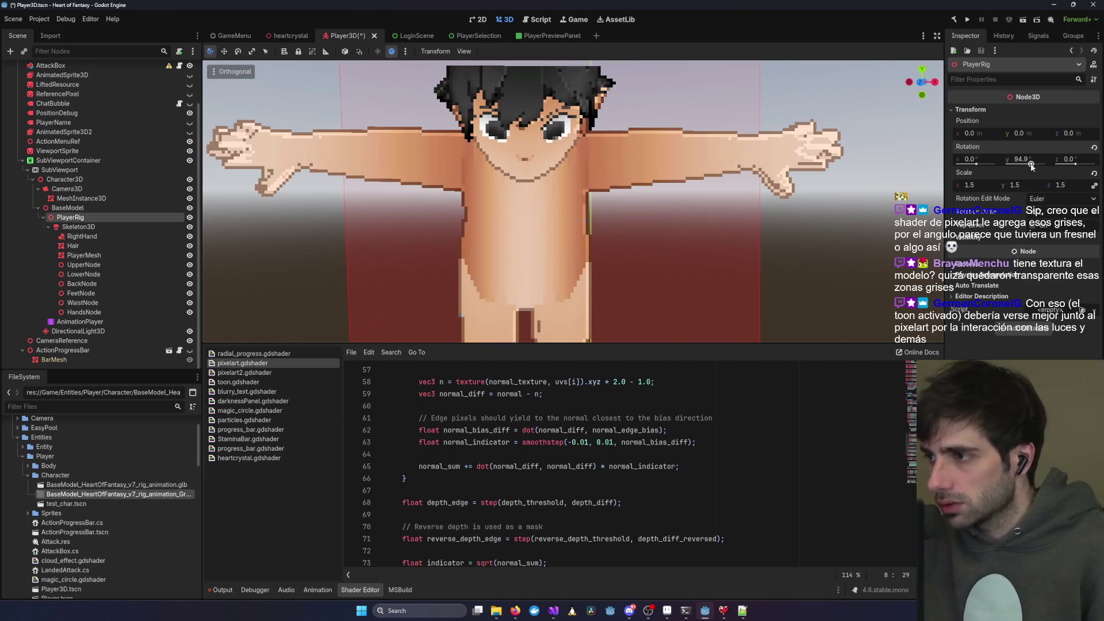
{"action": "left_click", "coordinate": [1035, 159]}
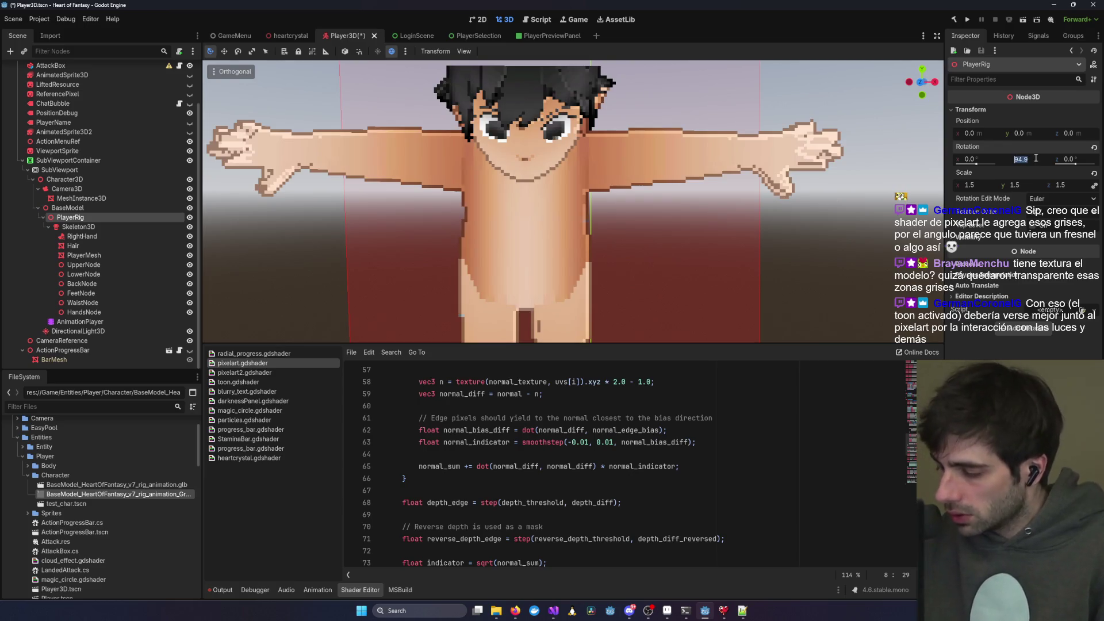
{"action": "type", "text": "90"}
{"action": "key", "text": "Return"}
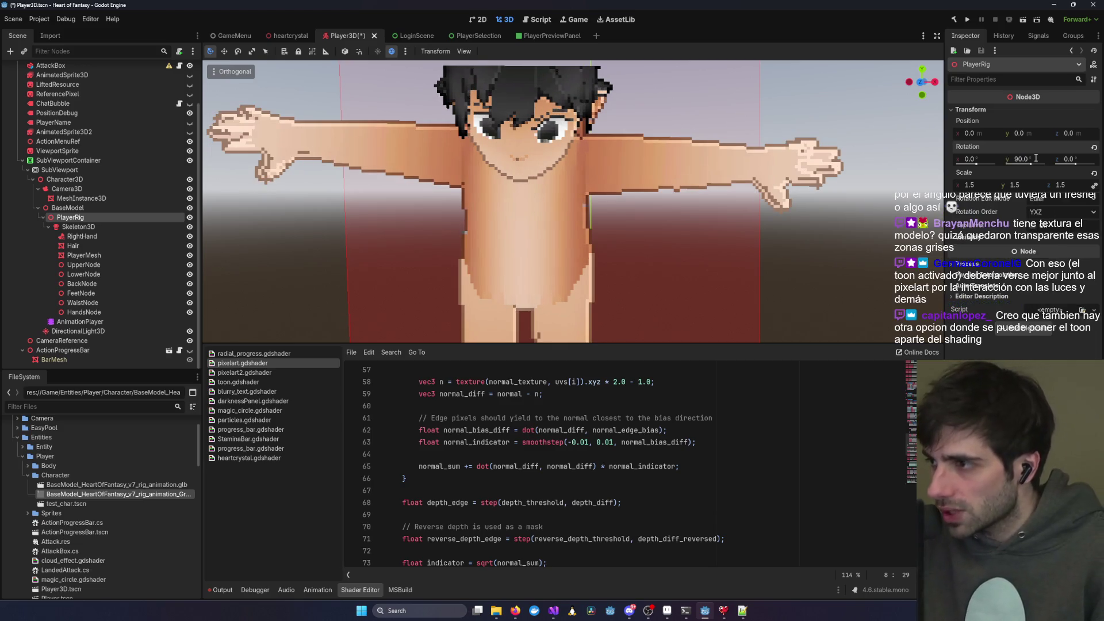
{"action": "left_click", "coordinate": [1028, 159]}
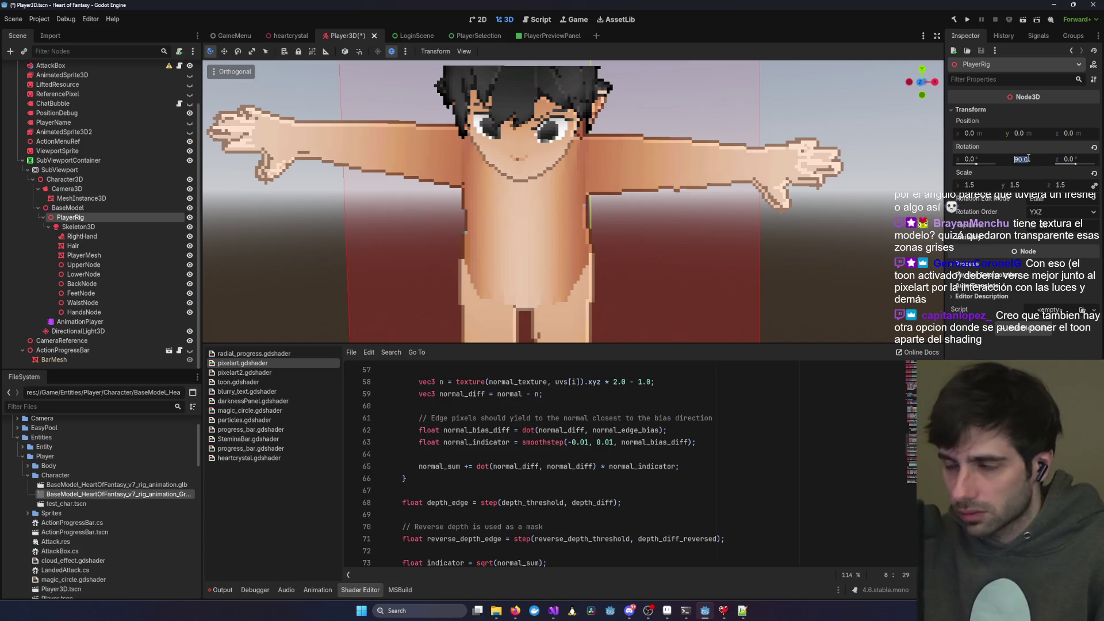
{"action": "type", "text": "0"}
{"action": "key", "text": "Return"}
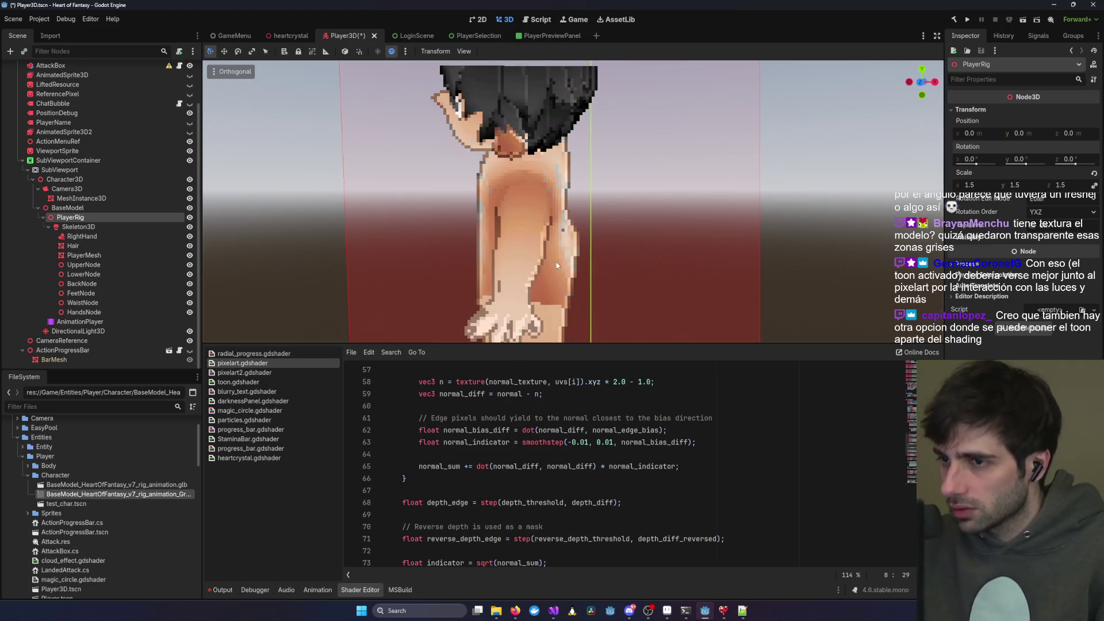
{"action": "scroll", "coordinate": [578, 264], "scroll_direction": "down", "scroll_amount": 3}
{"action": "scroll", "coordinate": [578, 264], "scroll_direction": "down", "scroll_amount": 3}
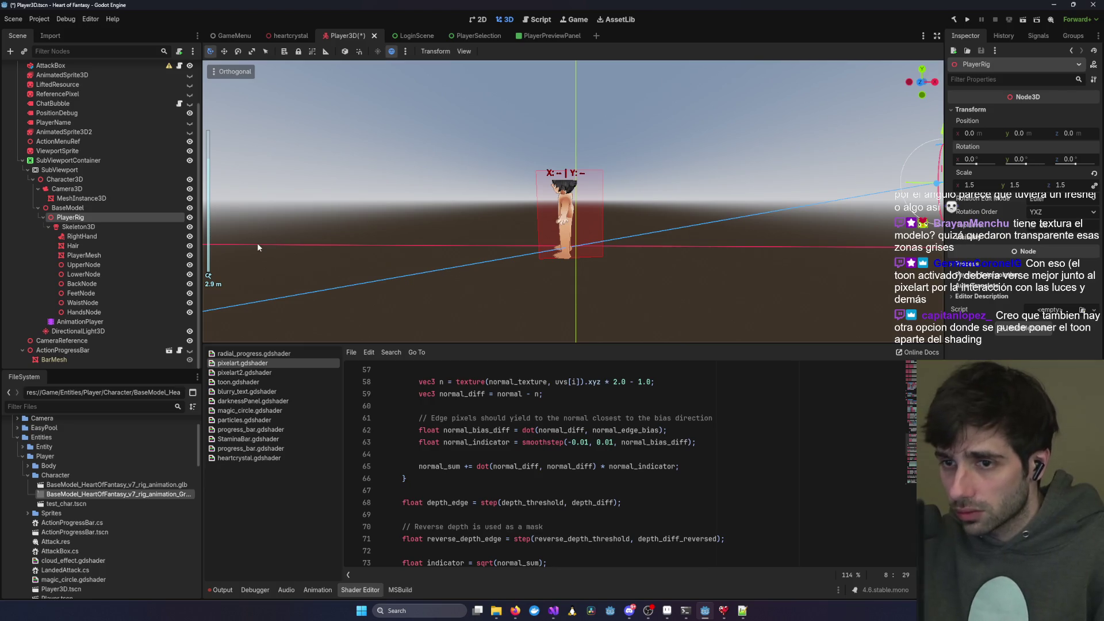
- Reset BaseModel's Y rotation to 0 and save Player3D.tscn
{"action": "left_click", "coordinate": [107, 208]}
{"action": "left_click", "coordinate": [1023, 159]}
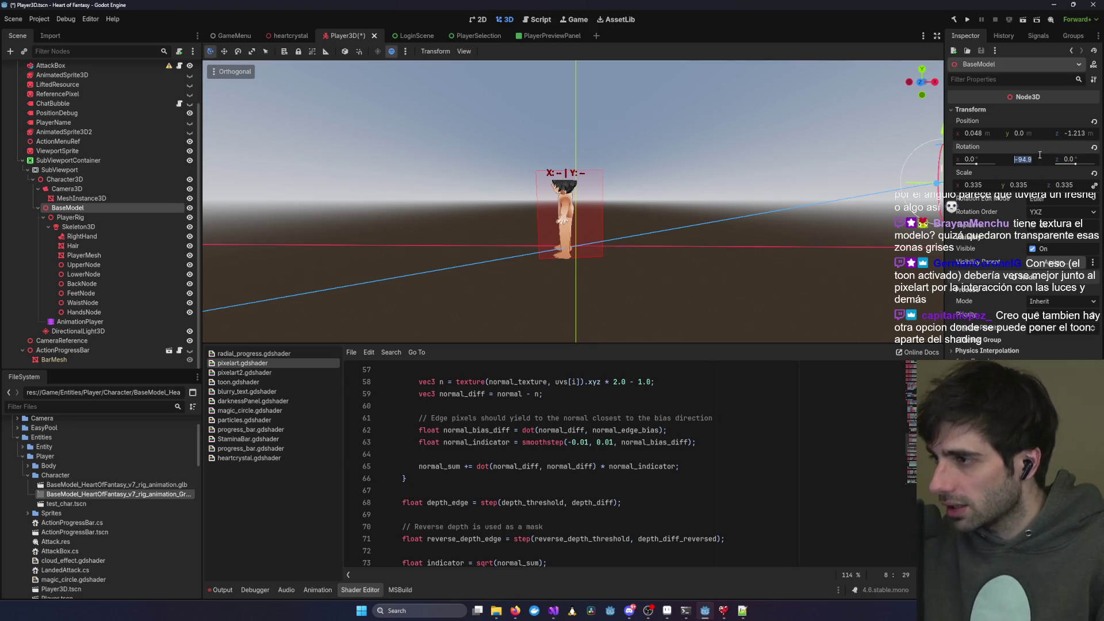
{"action": "key", "text": "Return"}
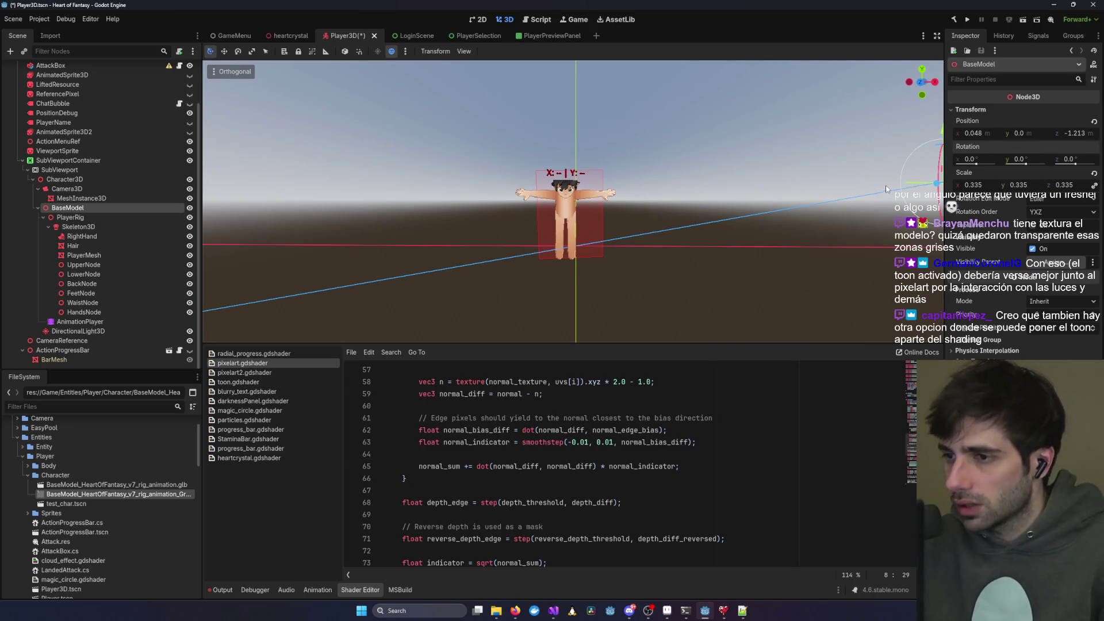
{"action": "scroll", "coordinate": [487, 171], "scroll_direction": "up", "scroll_amount": 6}
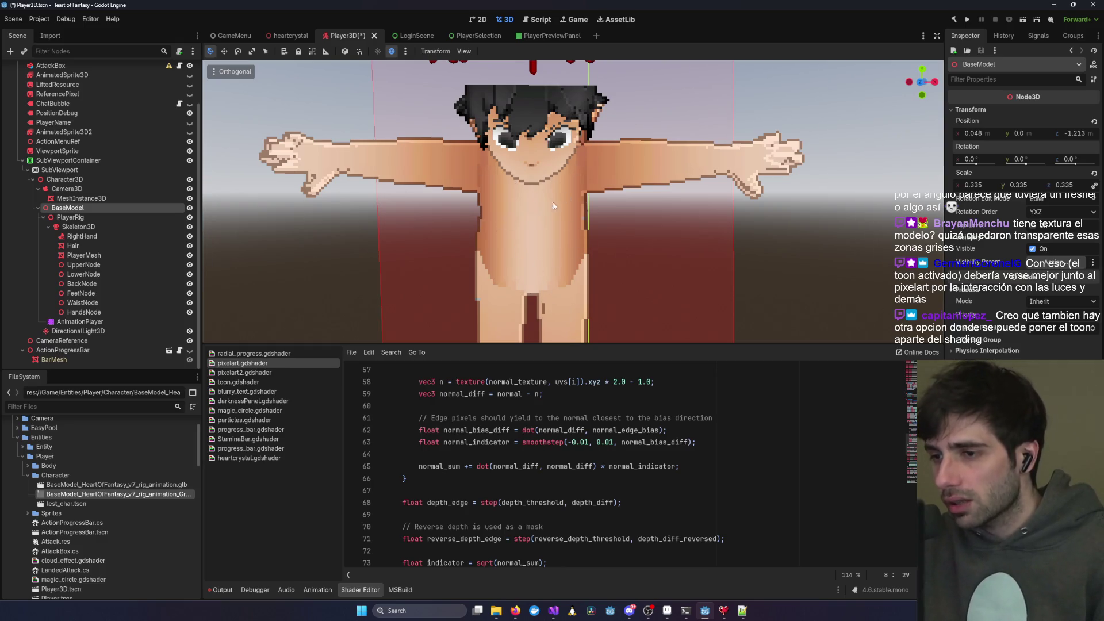
{"action": "key", "text": "ctrl+s"}
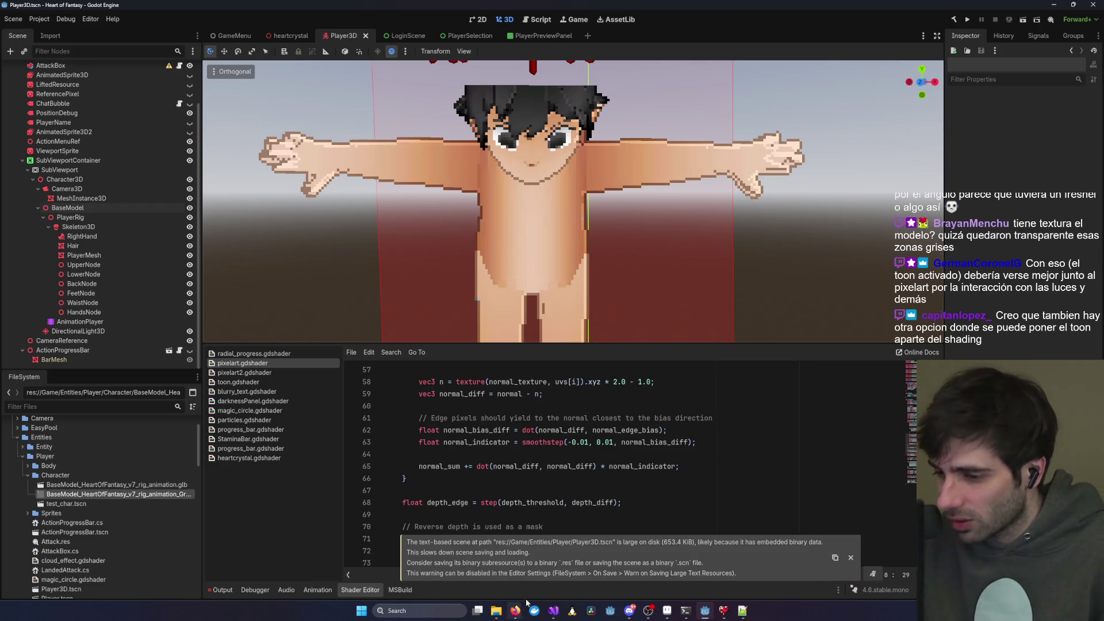
- Close the running Heart of Fantasy debug window and bring Visual Studio's relaunched debug game forward
{"action": "mouse_move", "coordinate": [553, 611]}
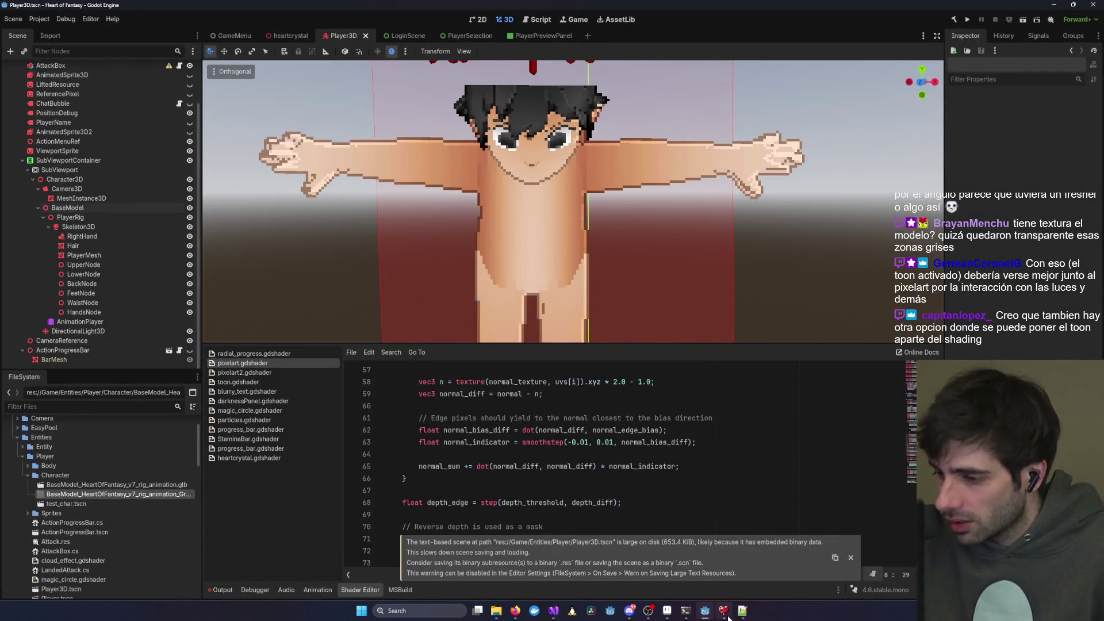
{"action": "left_click", "coordinate": [725, 614]}
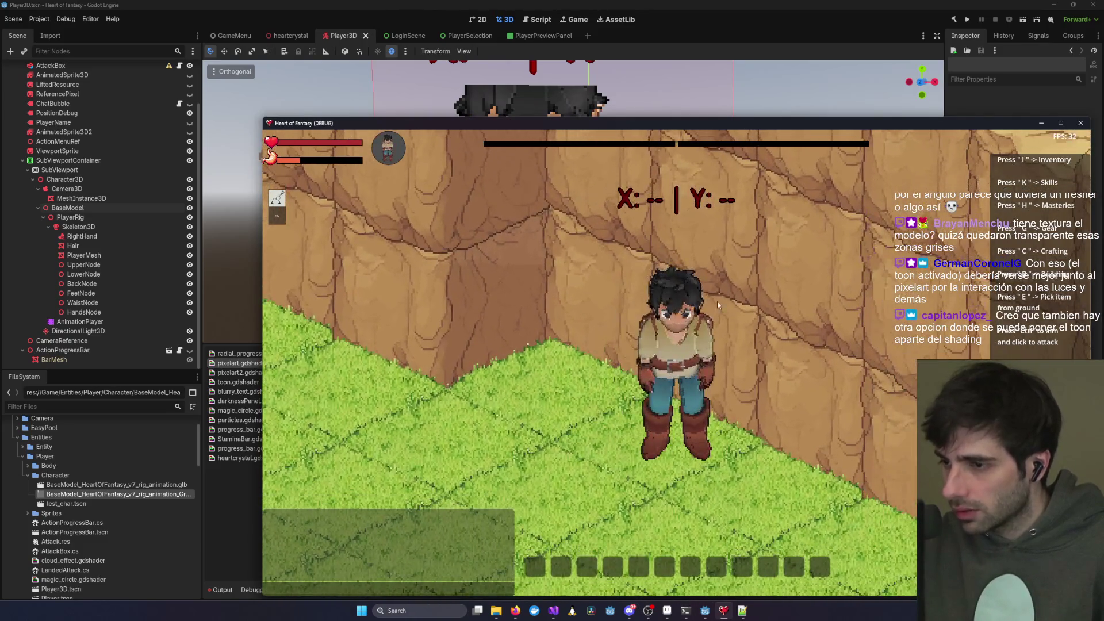
{"action": "mouse_move", "coordinate": [682, 124]}
{"action": "left_mouse_down"}
{"action": "mouse_move", "coordinate": [922, 82]}
{"action": "mouse_move", "coordinate": [546, 228]}
{"action": "mouse_move", "coordinate": [530, 225]}
{"action": "left_mouse_up"}
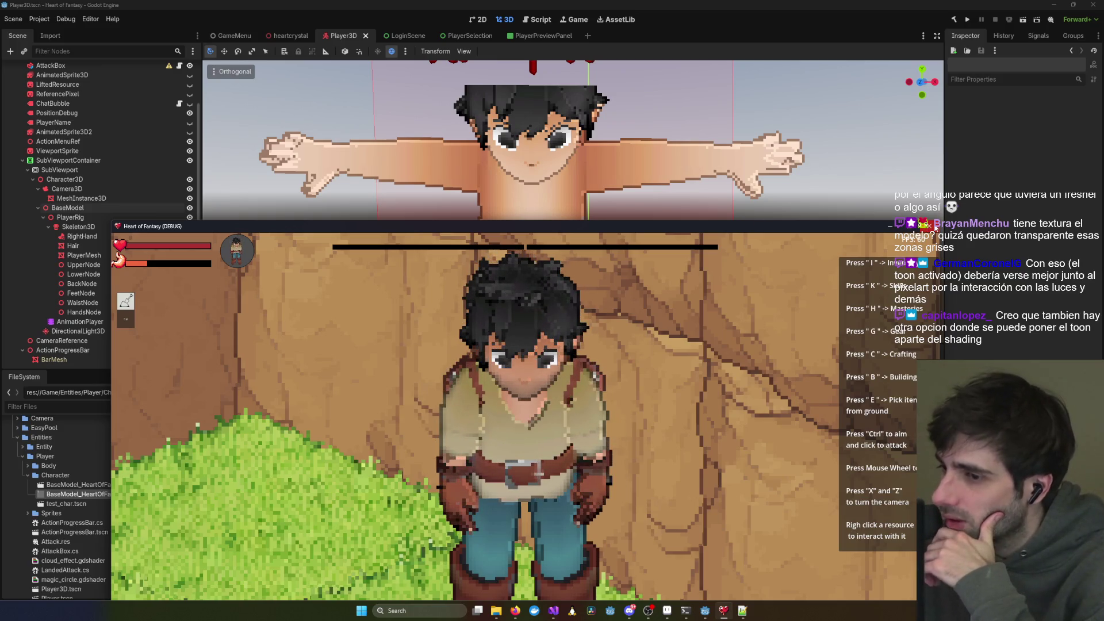
{"action": "left_click", "coordinate": [932, 226]}
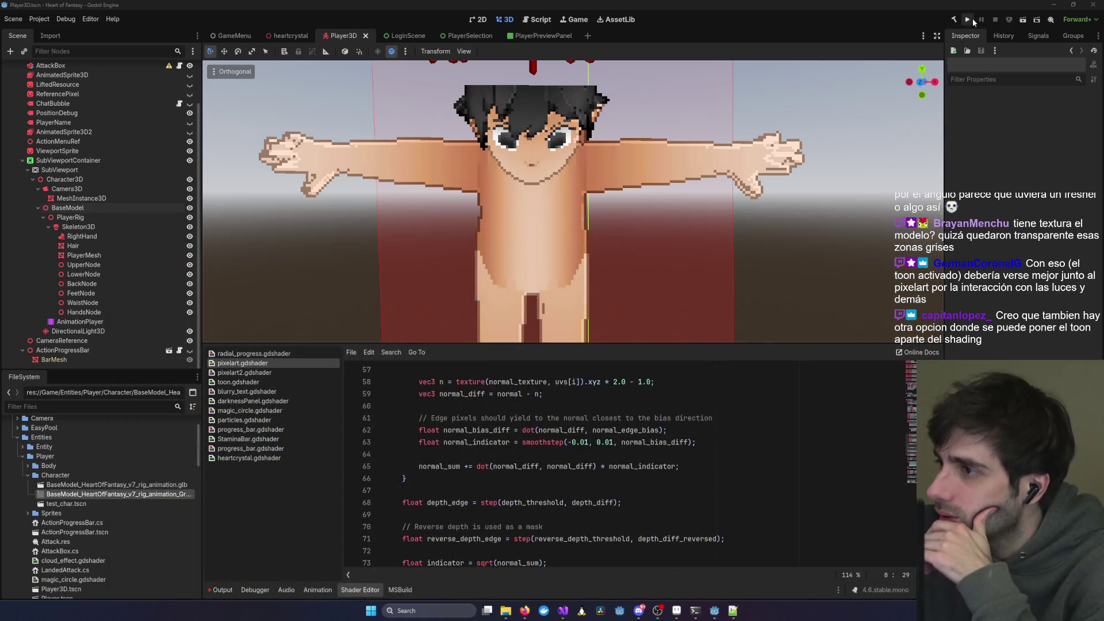
{"action": "mouse_move", "coordinate": [563, 610]}
{"action": "left_click", "coordinate": [748, 558]}
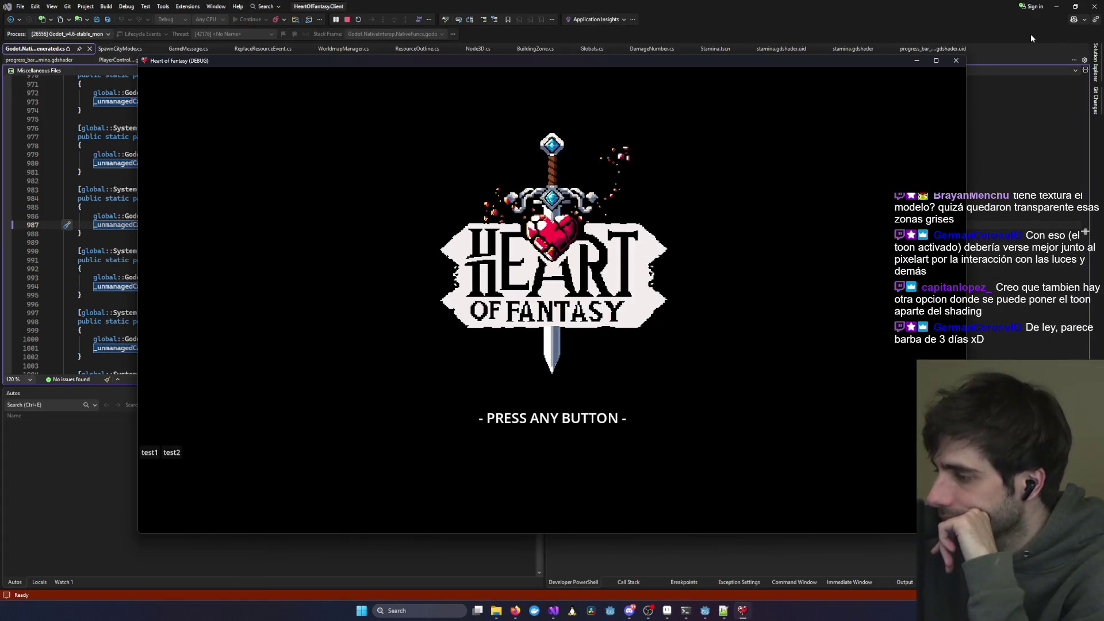
- Get past the title prompt, connect with the test account, and enter with the first character
{"action": "left_click", "coordinate": [705, 239]}
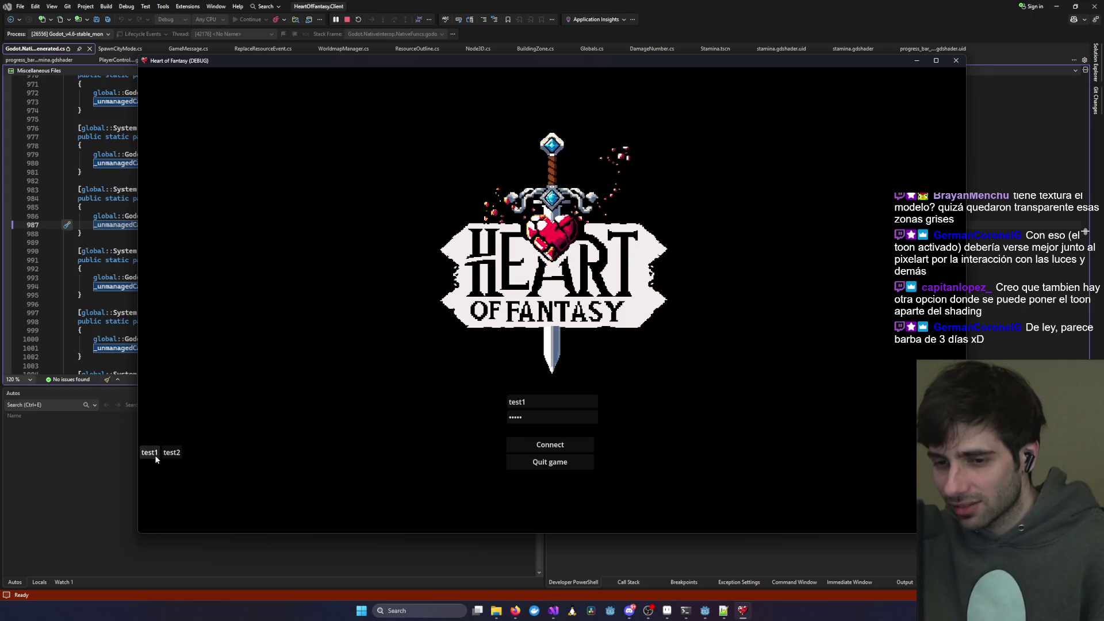
{"action": "left_click", "coordinate": [550, 446]}
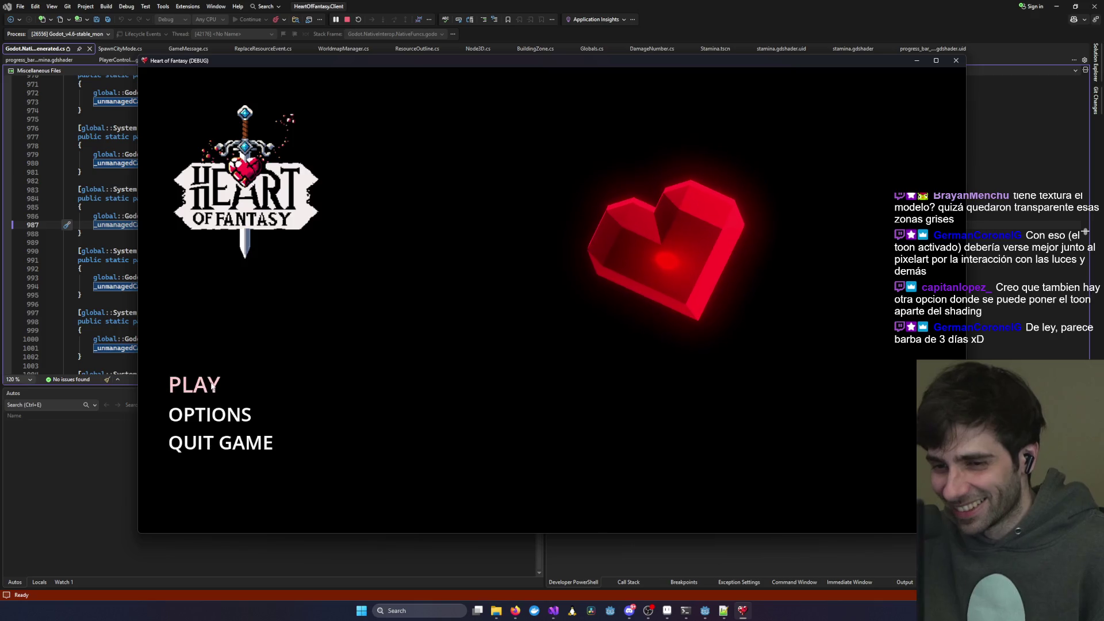
{"action": "left_click", "coordinate": [189, 382]}
{"action": "left_click", "coordinate": [249, 377]}
{"action": "left_click", "coordinate": [556, 471]}
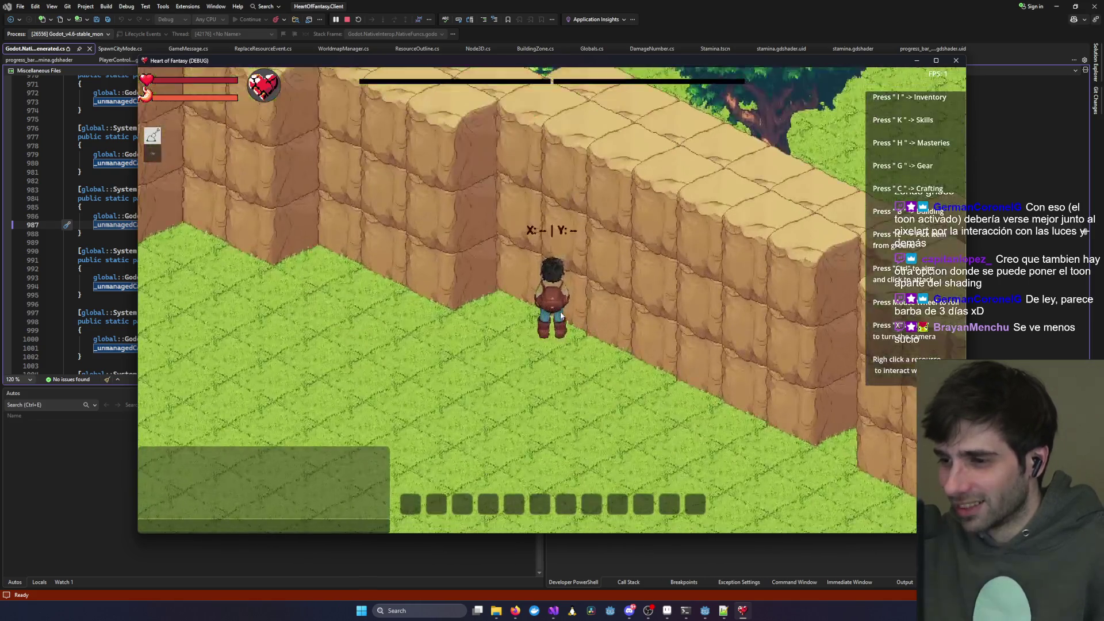
- Zoom the game camera in and out and have the character swing attacks below-right
{"action": "scroll", "coordinate": [560, 311], "scroll_direction": "up", "scroll_amount": 4}
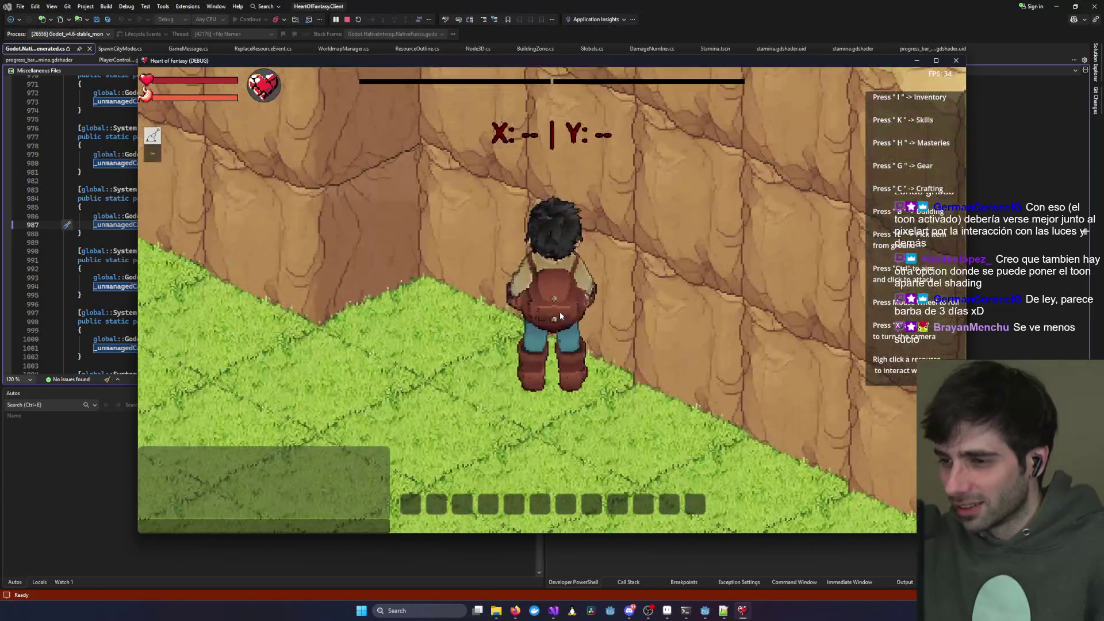
{"action": "scroll", "coordinate": [567, 305], "scroll_direction": "up", "scroll_amount": 1}
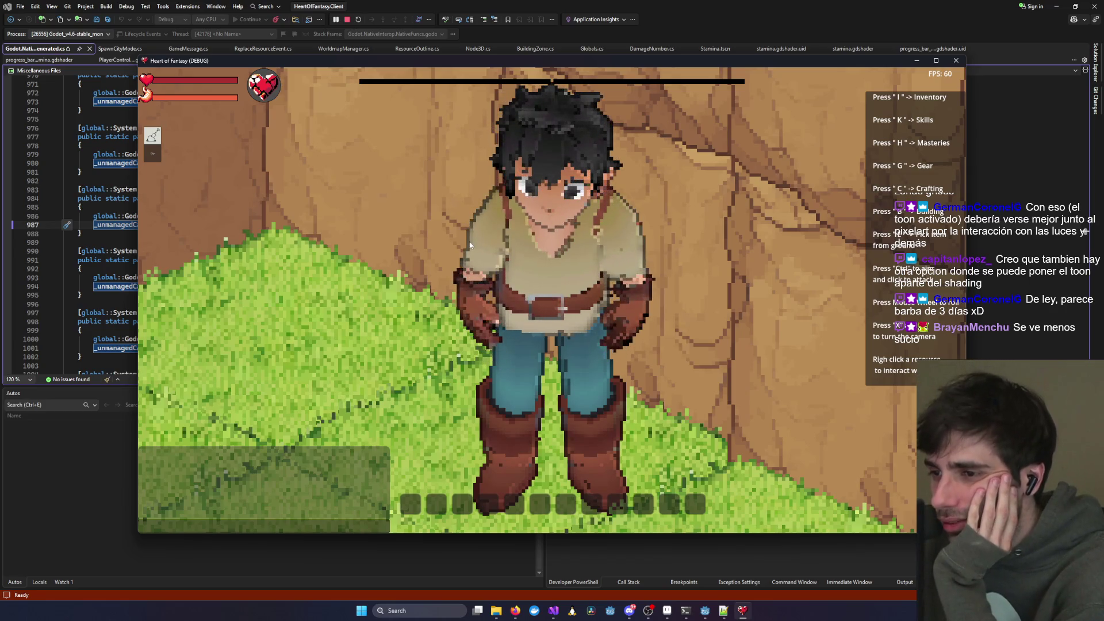
{"action": "scroll", "coordinate": [802, 321], "scroll_direction": "down", "scroll_amount": 5}
{"action": "scroll", "coordinate": [800, 326], "scroll_direction": "down", "scroll_amount": 1}
{"action": "left_click", "coordinate": [516, 372]}
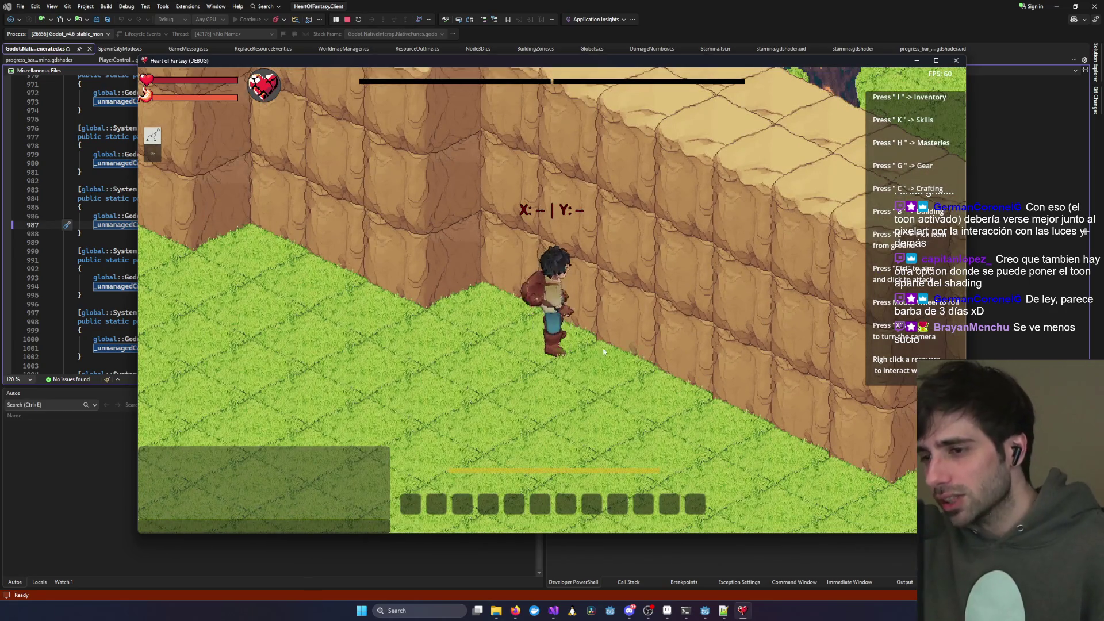
{"action": "left_click", "coordinate": [598, 380]}
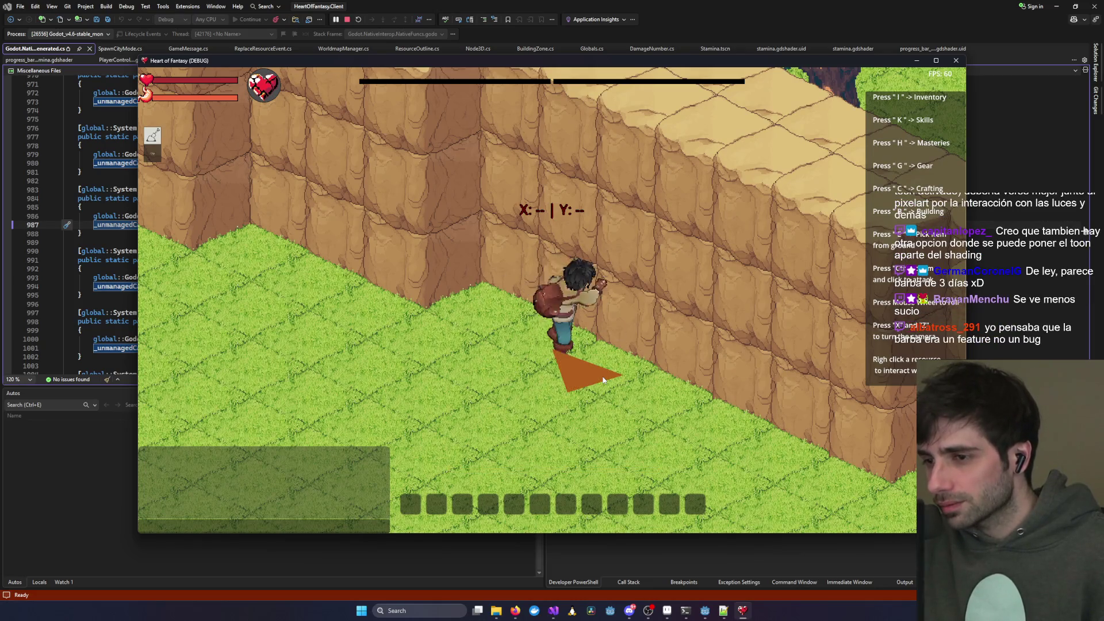
- Zoom in, aim an attack toward the wall, and walk the character away from the camera
{"action": "scroll", "coordinate": [603, 380], "scroll_direction": "up", "scroll_amount": 4}
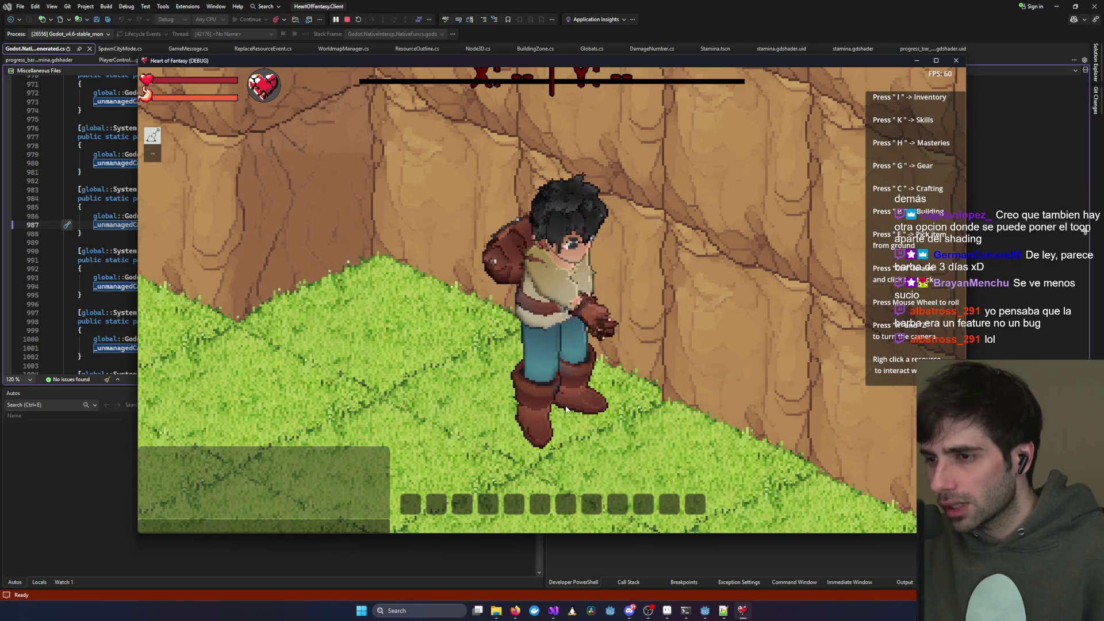
{"action": "scroll", "coordinate": [565, 405], "scroll_direction": "up", "scroll_amount": 2}
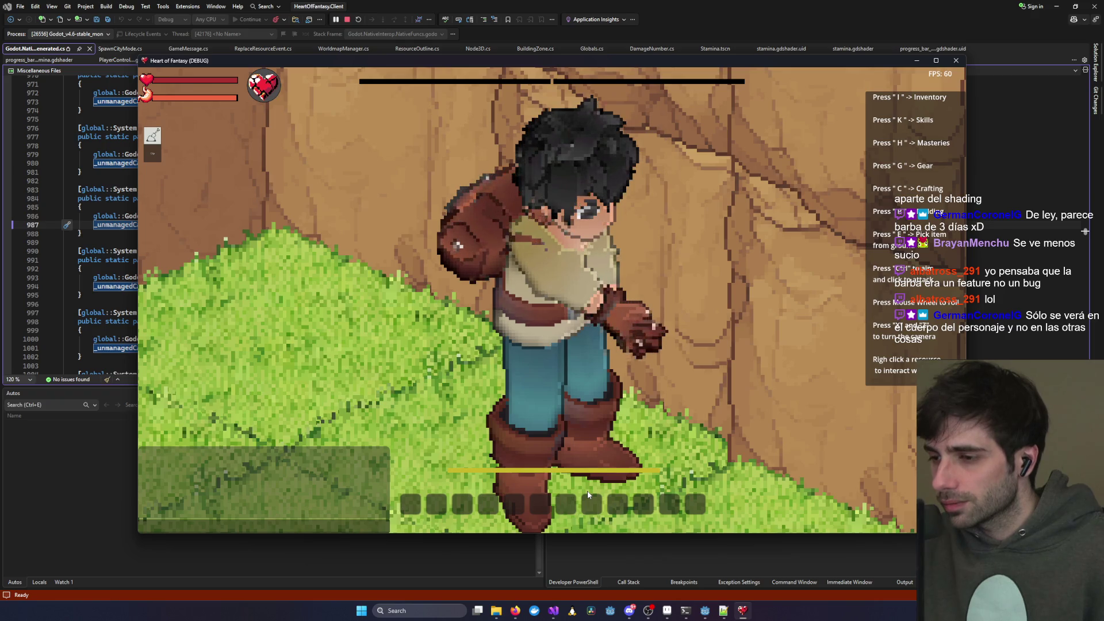
{"action": "key", "text": "ctrl"}
{"action": "left_click", "coordinate": [638, 472]}
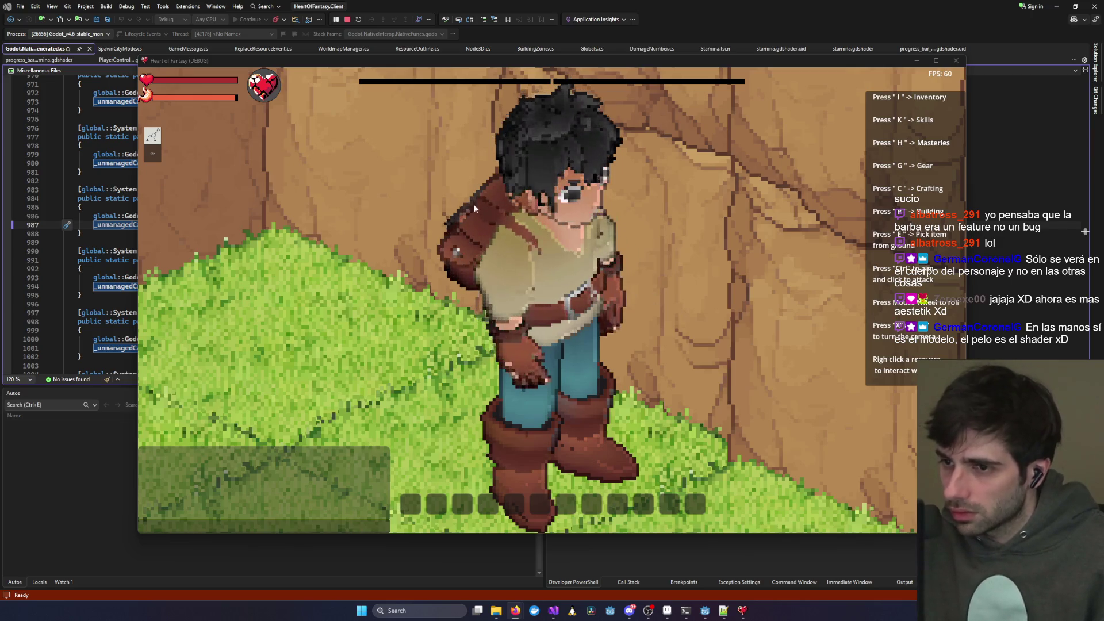
{"action": "key", "text": "w"}
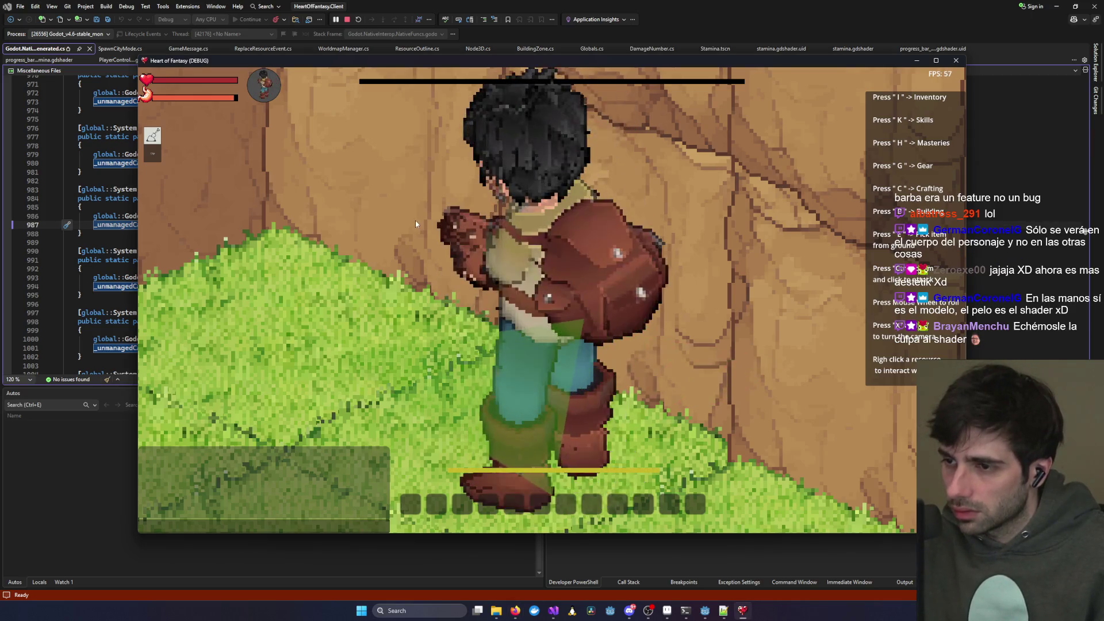
- Take the yellow shirt and backpack off in the Equipment panel, close it, and throw a punch
{"action": "key", "text": "h"}
{"action": "key", "text": "g"}
{"action": "key", "text": "g"}
{"action": "key", "text": "g"}
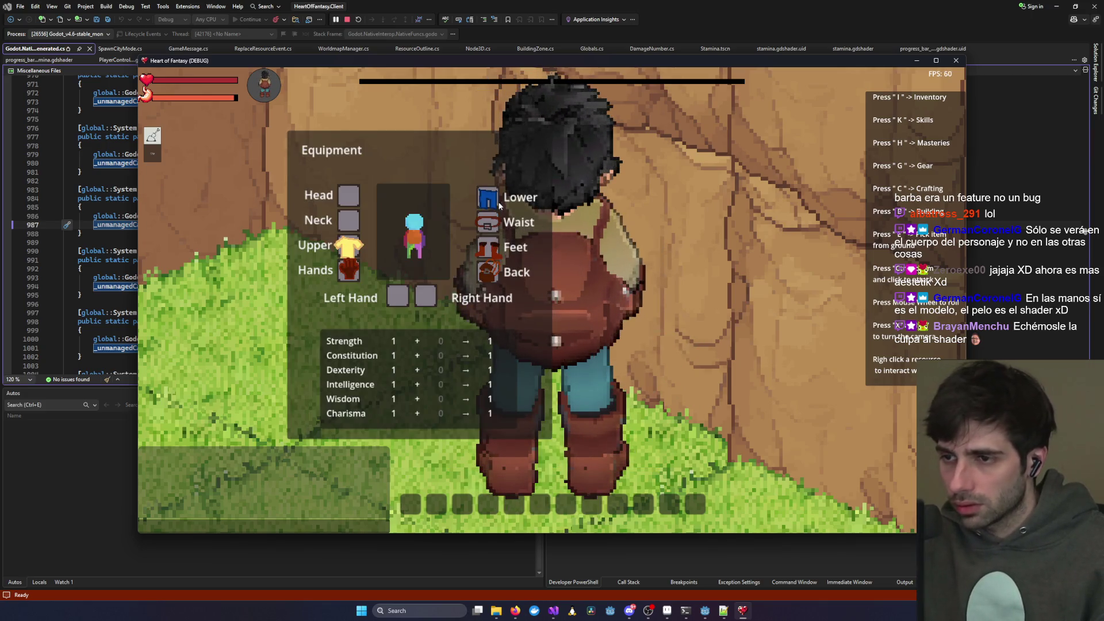
{"action": "left_click", "coordinate": [345, 248]}
{"action": "left_click", "coordinate": [490, 277]}
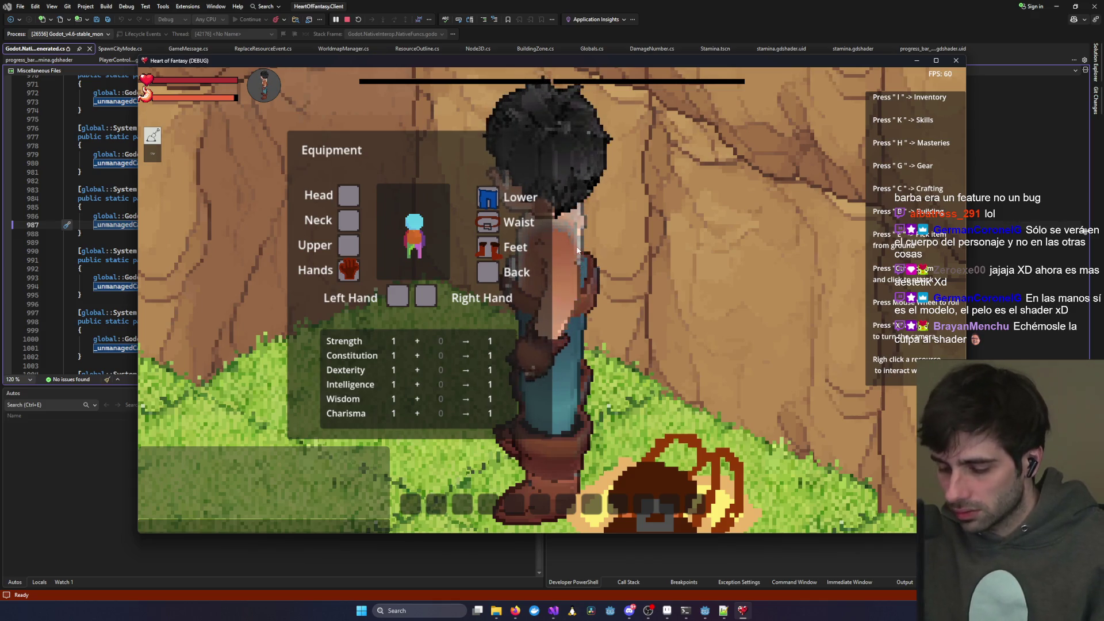
{"action": "key", "text": "g"}
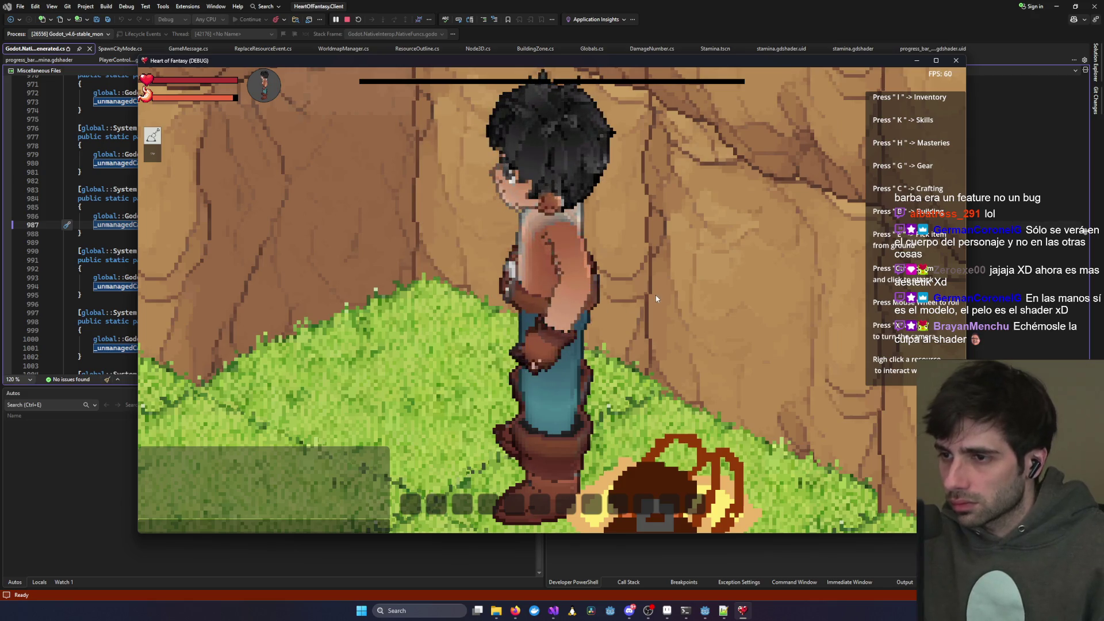
{"action": "left_click", "coordinate": [422, 490]}
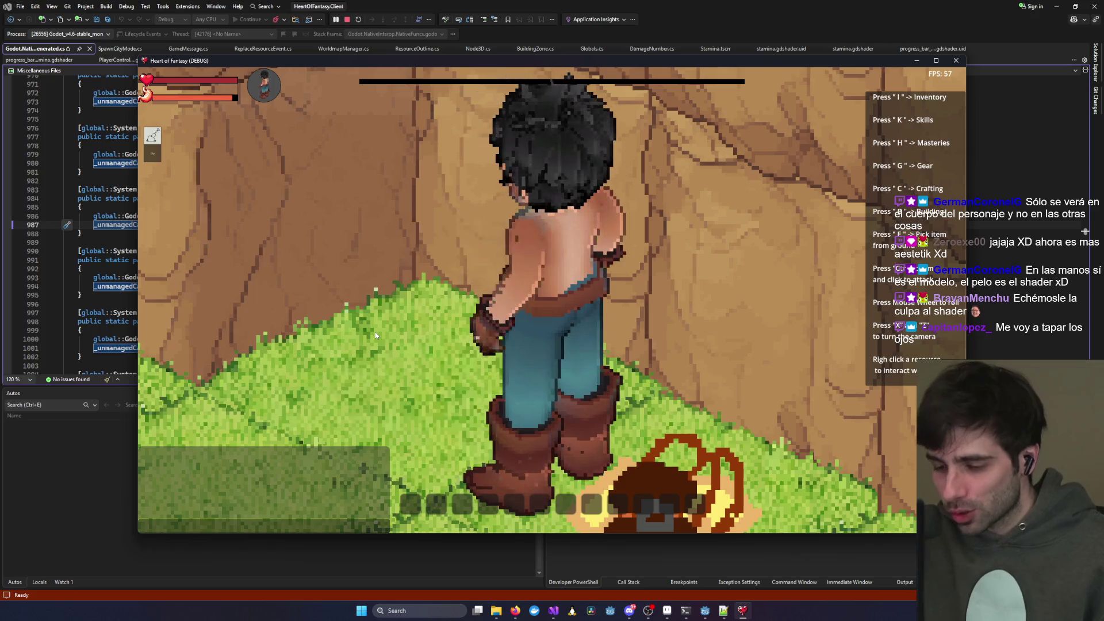
- Open the skills window, scroll through it, and rotate the game camera around the character
{"action": "key", "text": "k"}
{"action": "key", "text": "k"}
{"action": "scroll", "coordinate": [477, 319], "scroll_direction": "down", "scroll_amount": 5}
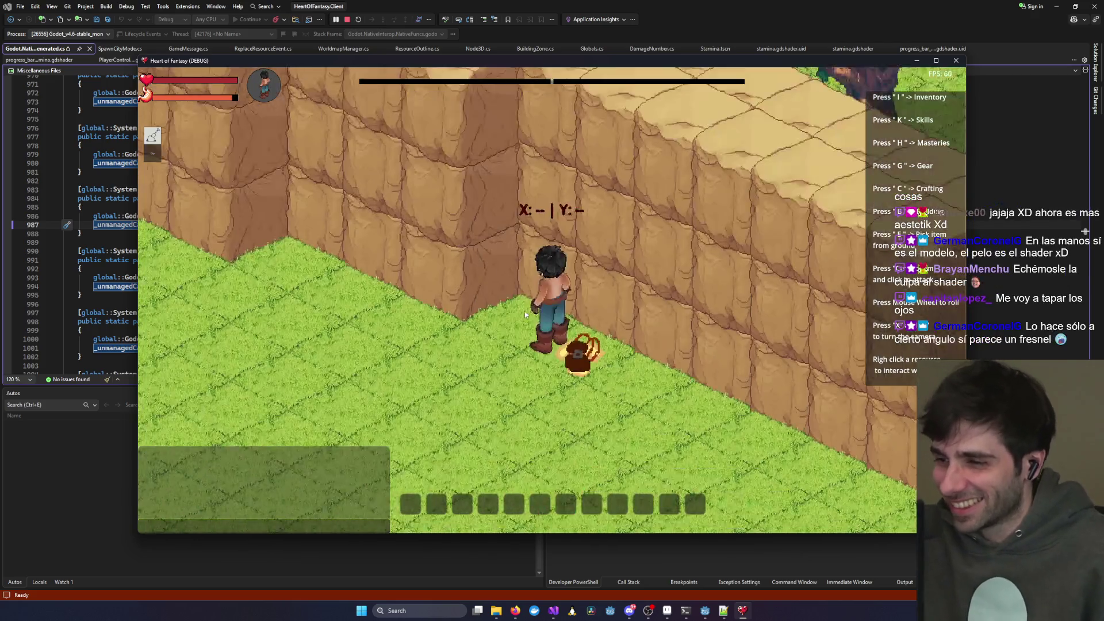
{"action": "scroll", "coordinate": [520, 315], "scroll_direction": "down", "scroll_amount": 3}
{"action": "scroll", "coordinate": [522, 313], "scroll_direction": "down", "scroll_amount": 2}
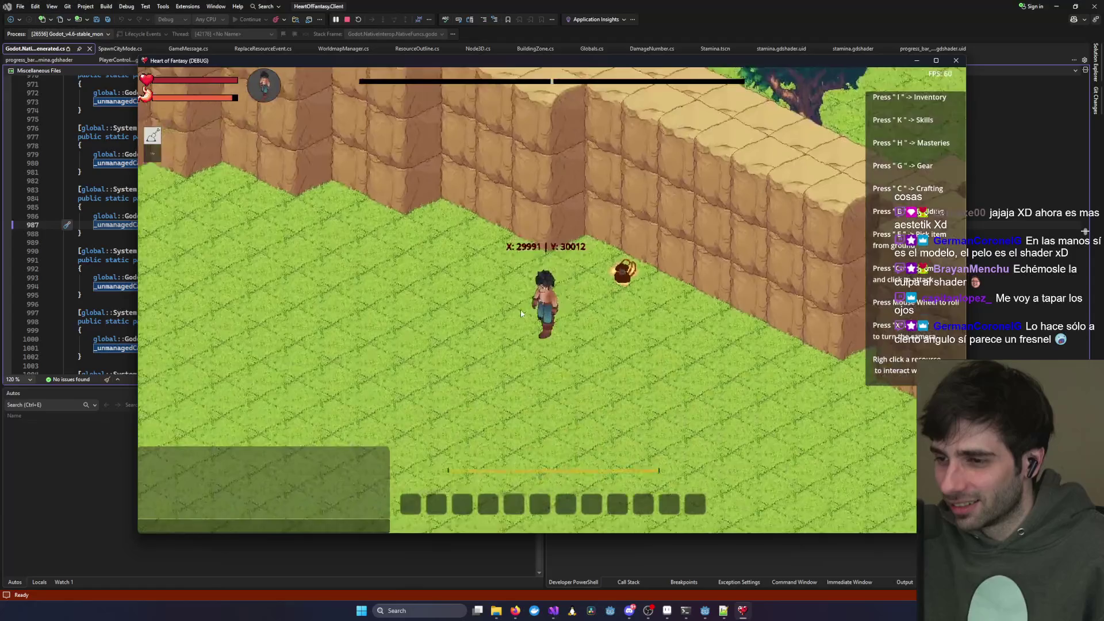
{"action": "scroll", "coordinate": [522, 311], "scroll_direction": "down", "scroll_amount": 5}
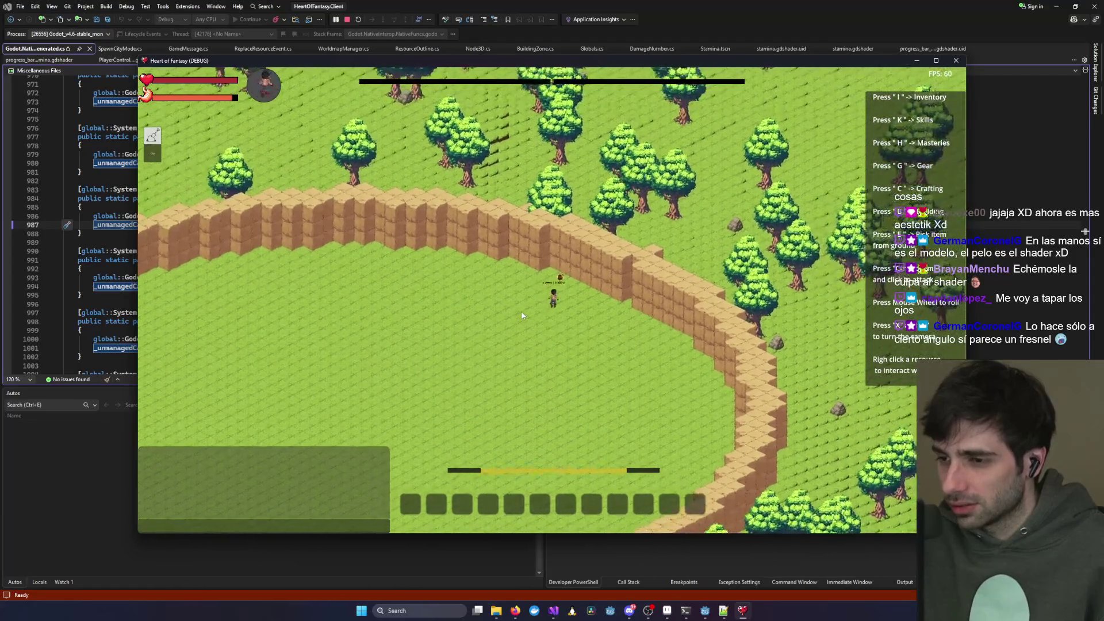
{"action": "scroll", "coordinate": [523, 314], "scroll_direction": "down", "scroll_amount": 2}
{"action": "scroll", "coordinate": [522, 316], "scroll_direction": "up", "scroll_amount": 4}
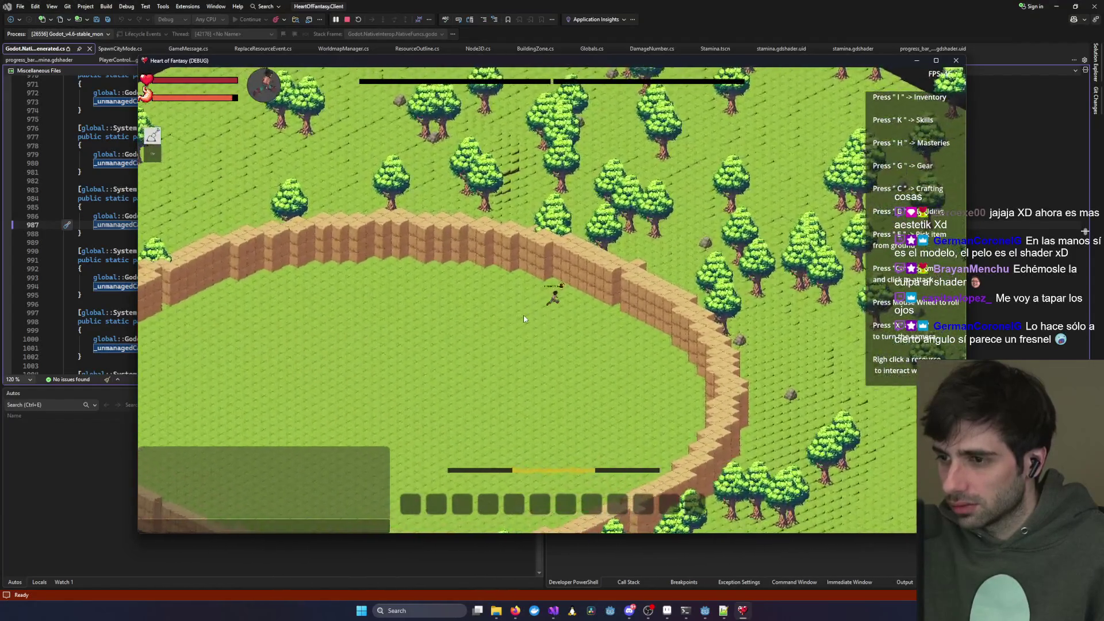
{"action": "scroll", "coordinate": [523, 318], "scroll_direction": "up", "scroll_amount": 5}
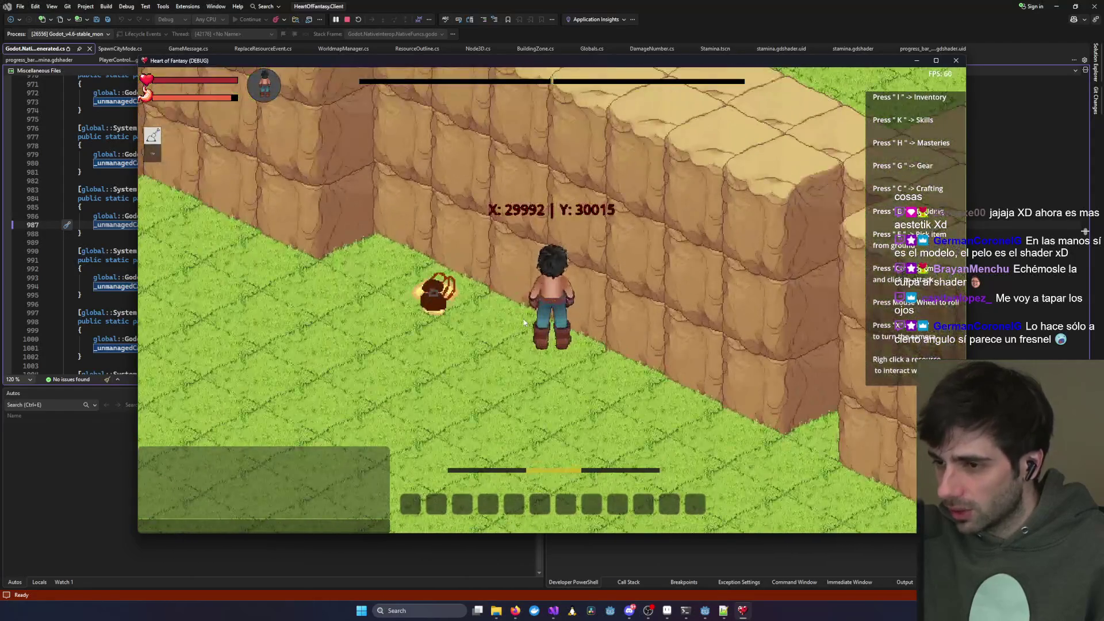
{"action": "key", "text": "x"}
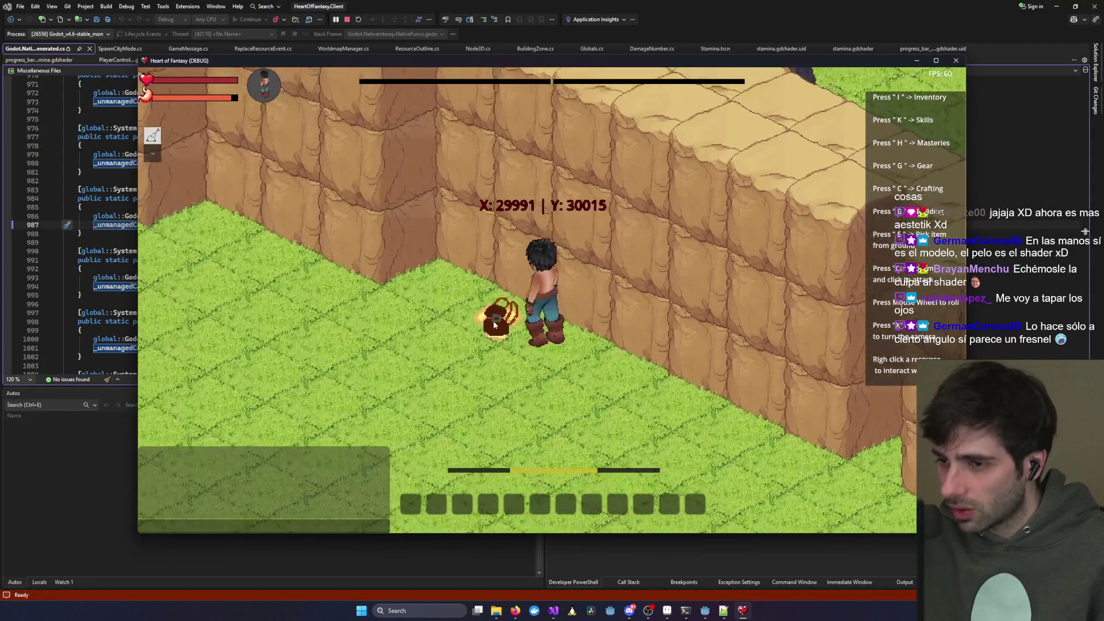
- Equip the yellow shirt from the inventory into the Upper slot and close the skills and equipment panels
{"action": "key", "text": "g"}
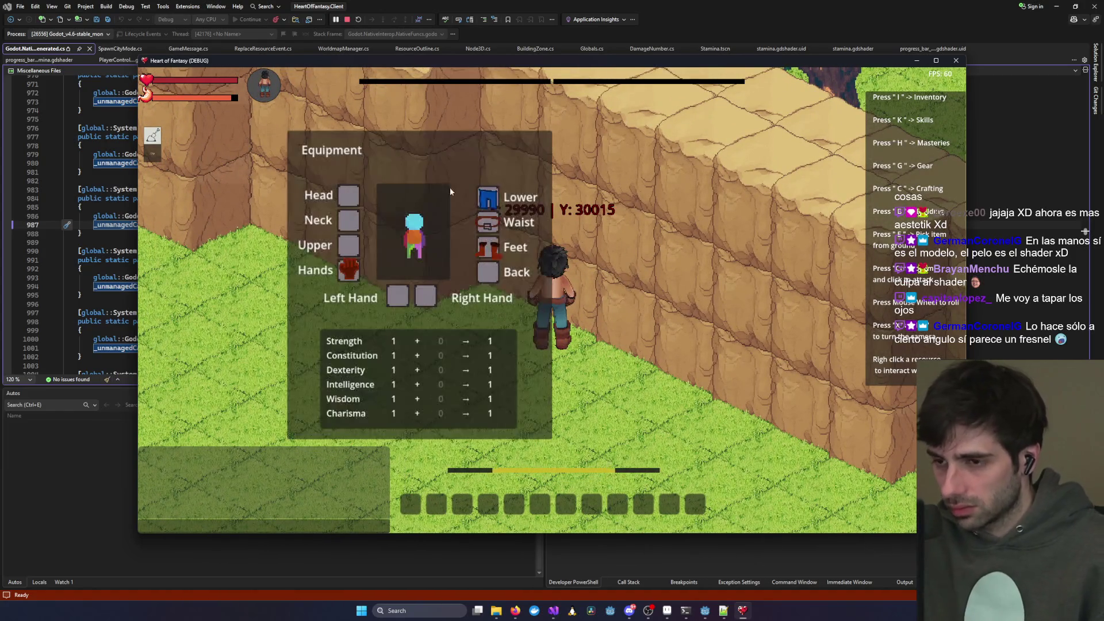
{"action": "key", "text": "k"}
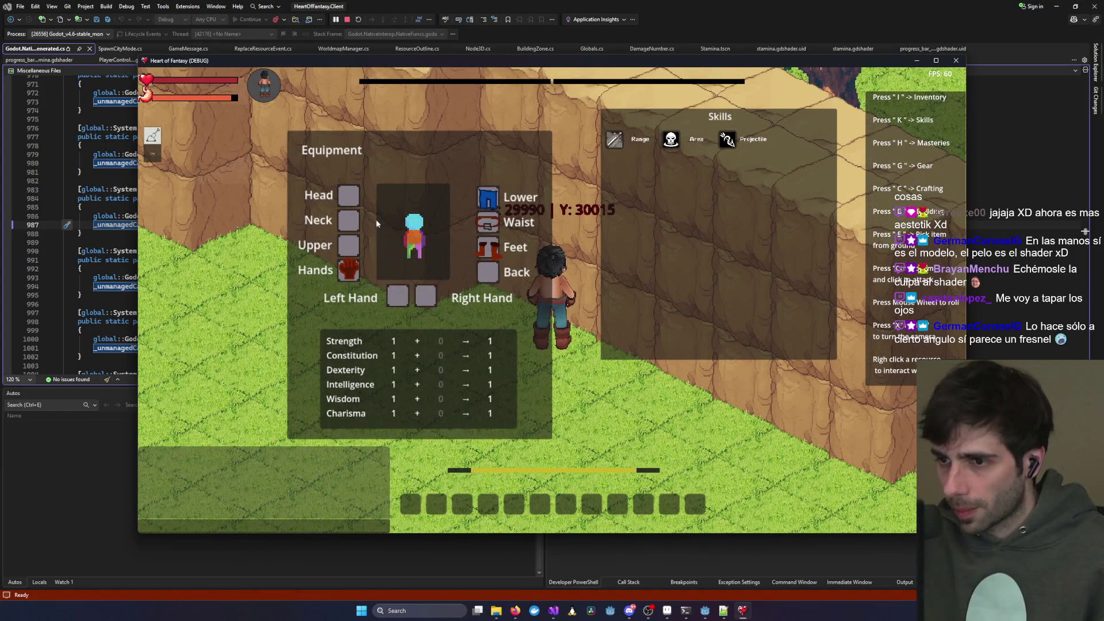
{"action": "key", "text": "i"}
{"action": "left_click_drag", "start_coordinate": [228, 154], "coordinate": [336, 249]}
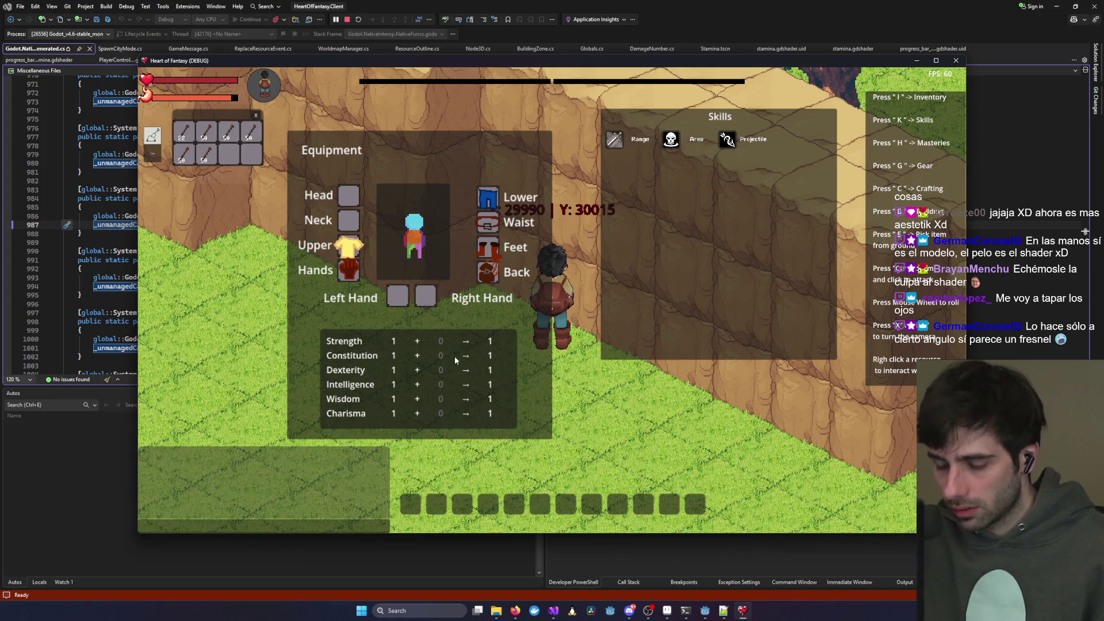
{"action": "key", "text": "k"}
{"action": "key", "text": "g"}
{"action": "scroll", "coordinate": [569, 368], "scroll_direction": "up", "scroll_amount": 3}
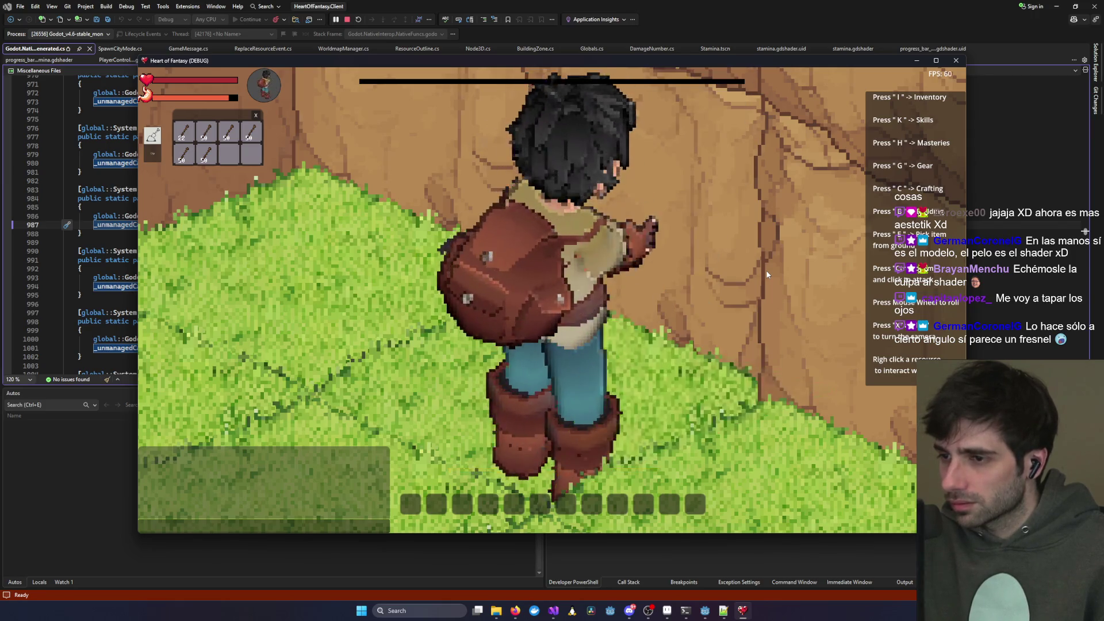
{"action": "scroll", "coordinate": [656, 284], "scroll_direction": "down", "scroll_amount": 5}
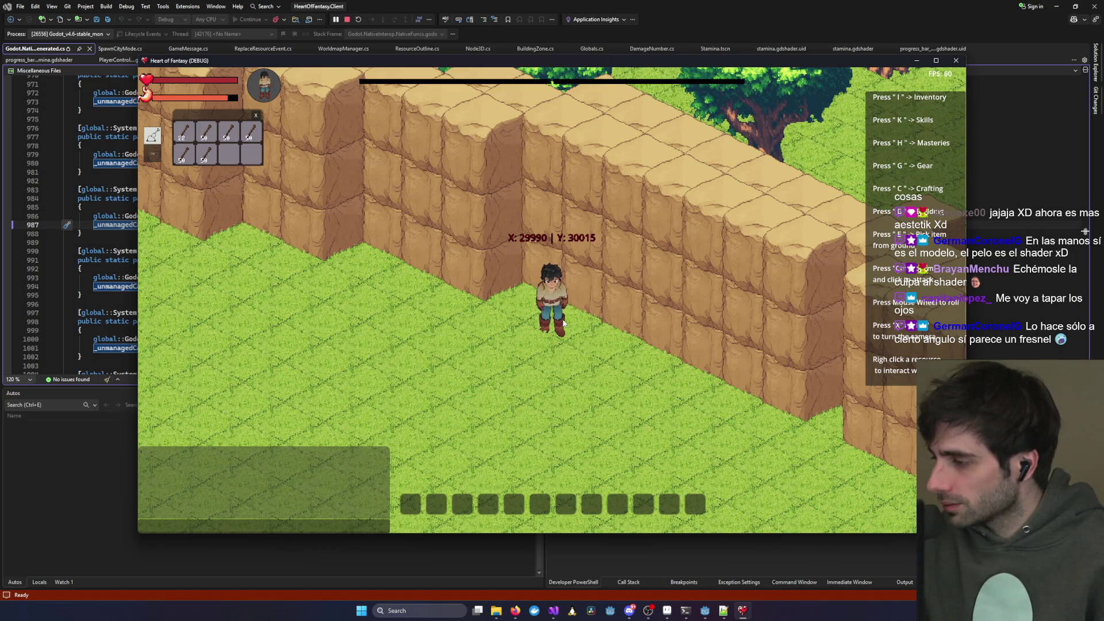
{"action": "scroll", "coordinate": [564, 324], "scroll_direction": "down", "scroll_amount": 1}
{"action": "scroll", "coordinate": [462, 361], "scroll_direction": "up", "scroll_amount": 3}
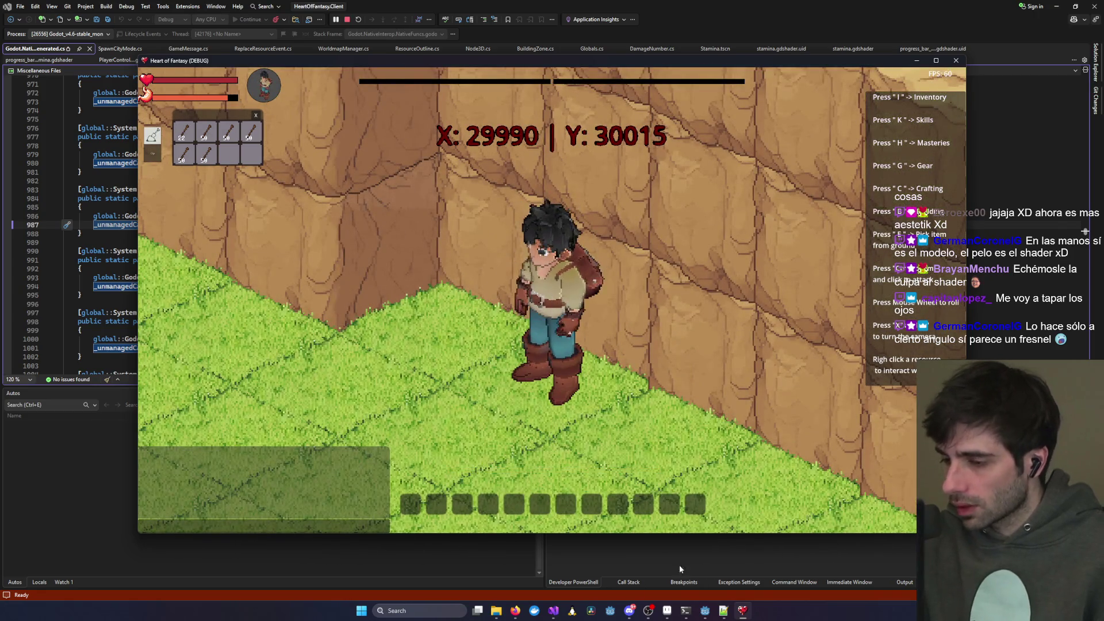
- Switch back to the Godot editor and focus the pixelart.gdshader code
{"action": "left_click", "coordinate": [518, 616]}
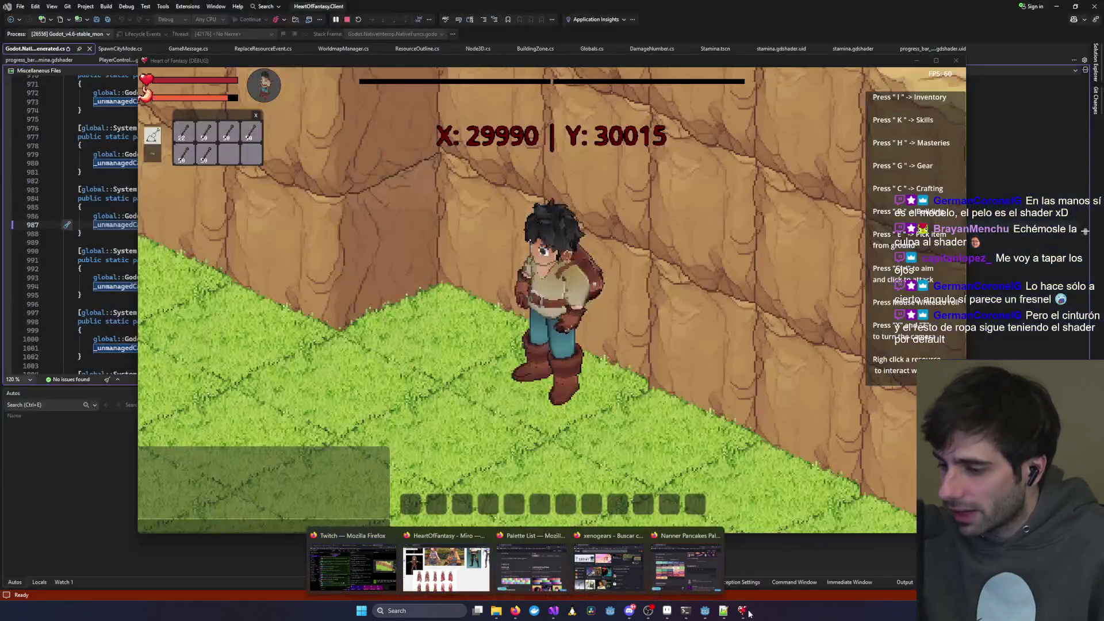
{"action": "left_click", "coordinate": [708, 616]}
{"action": "left_click", "coordinate": [621, 514]}
{"action": "scroll", "coordinate": [622, 517], "scroll_direction": "up", "scroll_amount": 15}
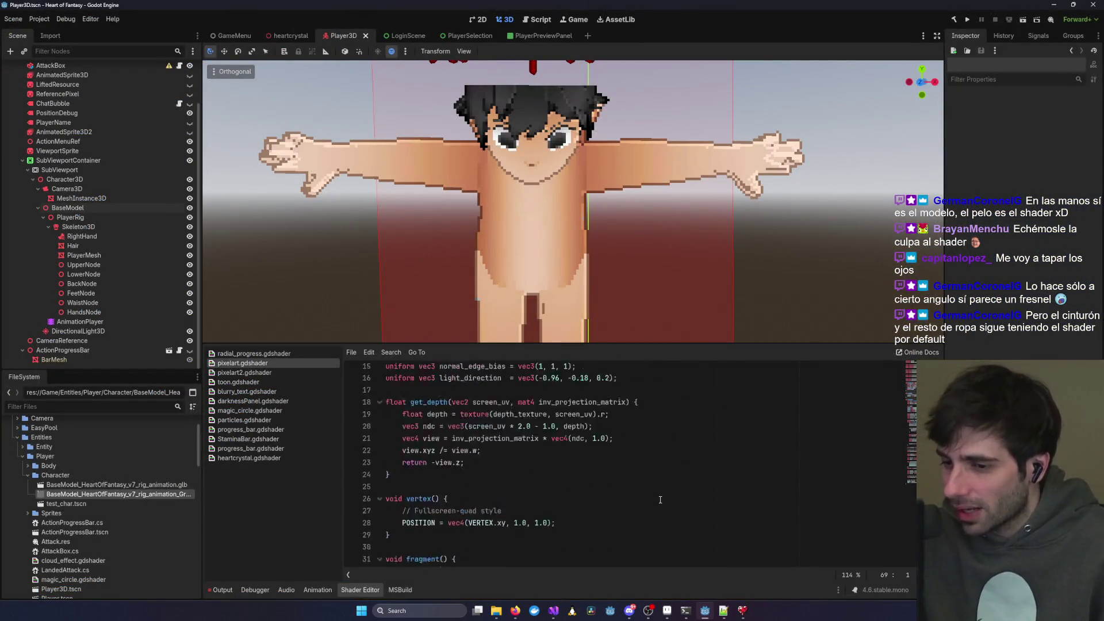
- Open a centred Windows Terminal, launch claude in the HeartOfFantasy folder, and return to Godot's shader
{"action": "left_click", "coordinate": [685, 611]}
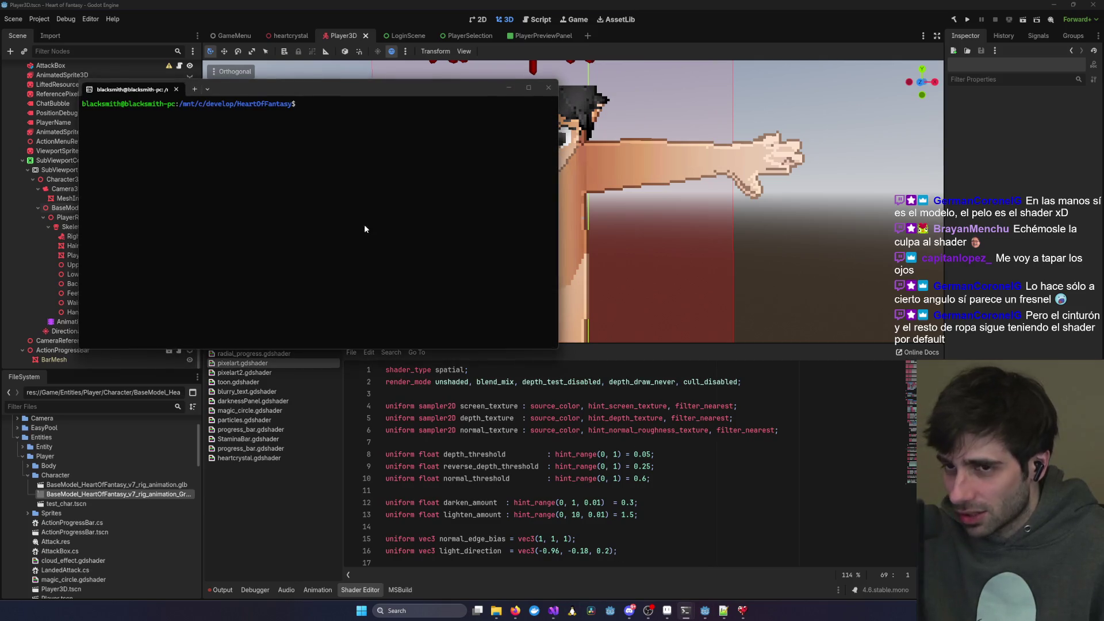
{"action": "left_click_drag", "start_coordinate": [351, 88], "coordinate": [667, 213]}
{"action": "type", "text": "claude"}
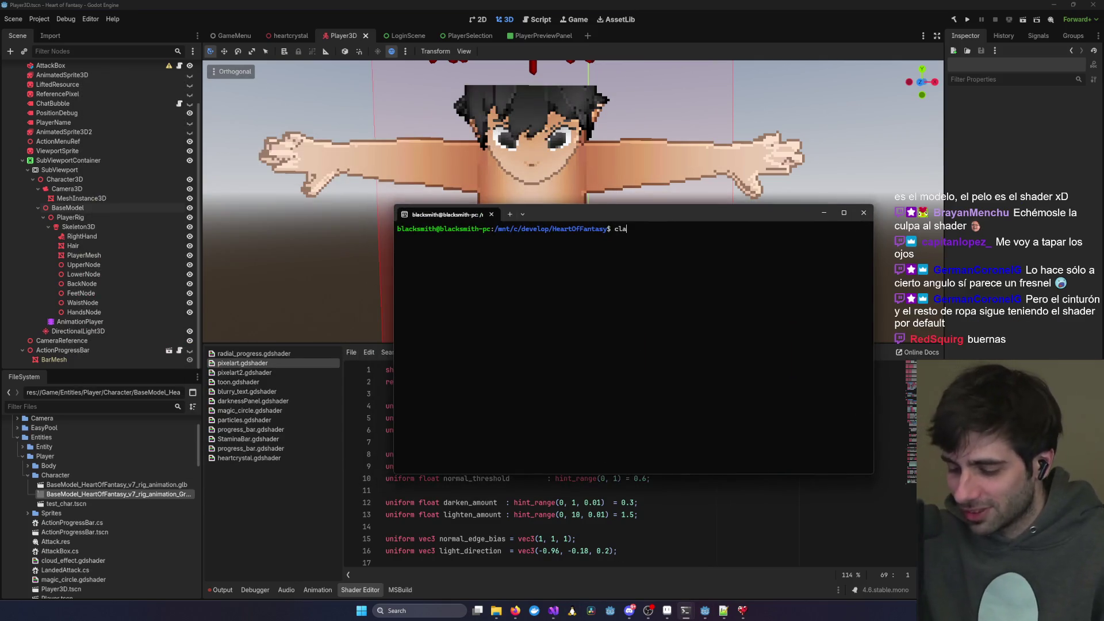
{"action": "key", "text": "Return"}
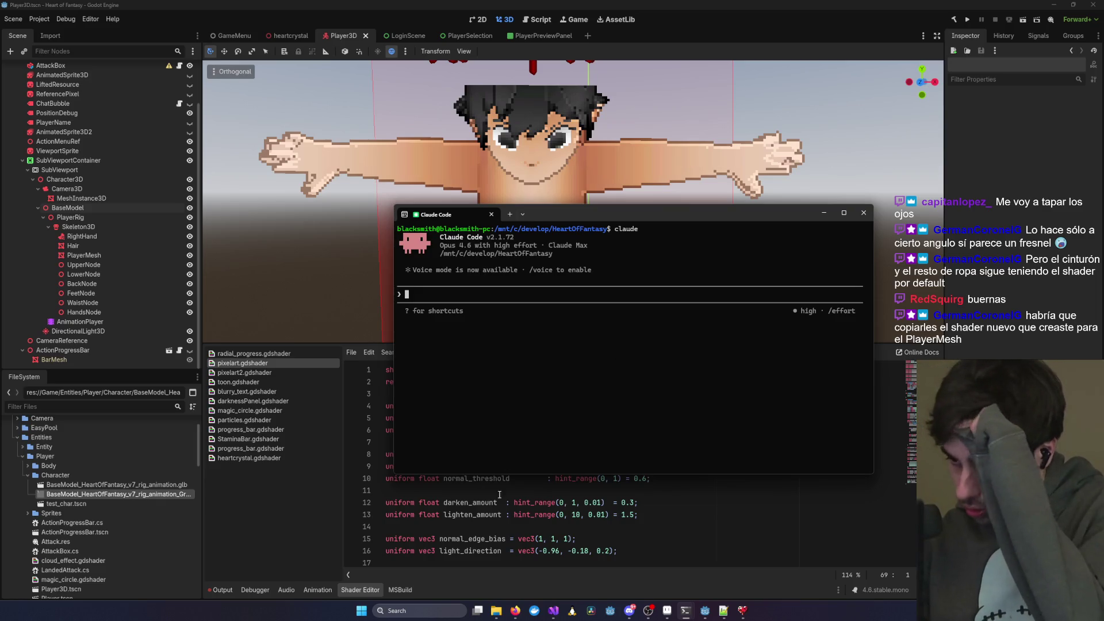
{"action": "left_click", "coordinate": [530, 486]}
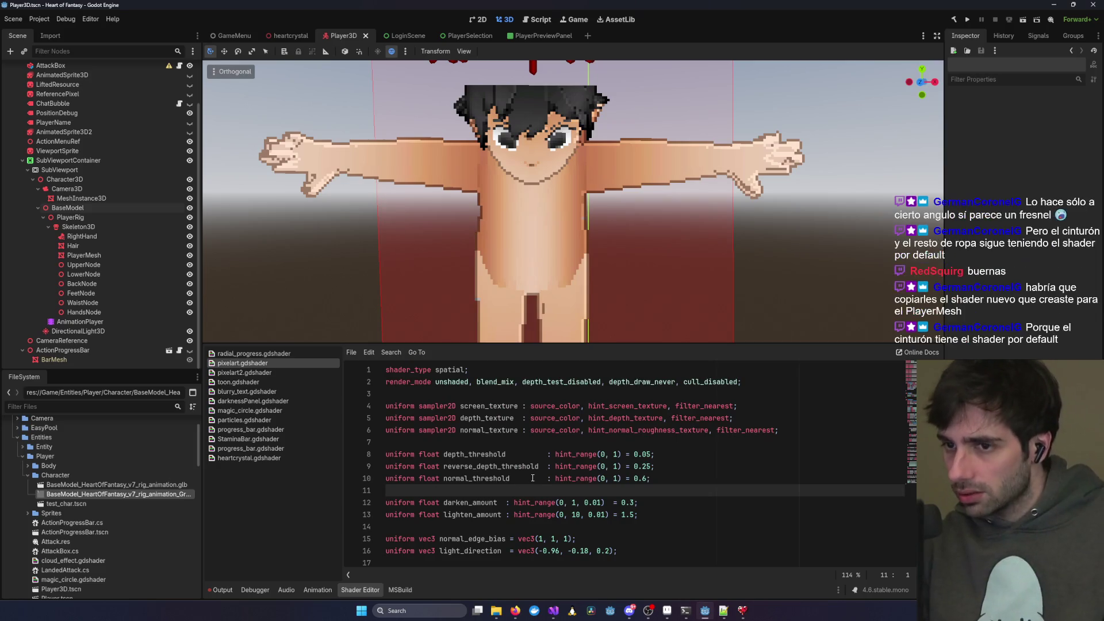
- Filter the FileSystem dock for 'belt' and open LeatherBelt.tscn
{"action": "scroll", "coordinate": [533, 477], "scroll_direction": "down", "scroll_amount": 10}
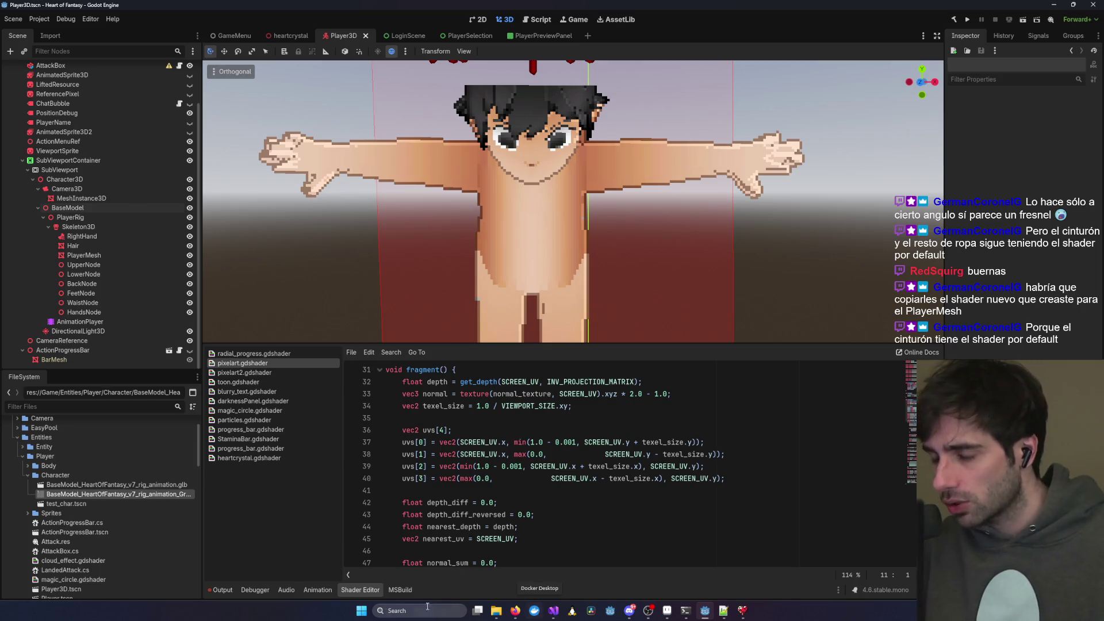
{"action": "scroll", "coordinate": [10, 448], "scroll_direction": "down", "scroll_amount": 1}
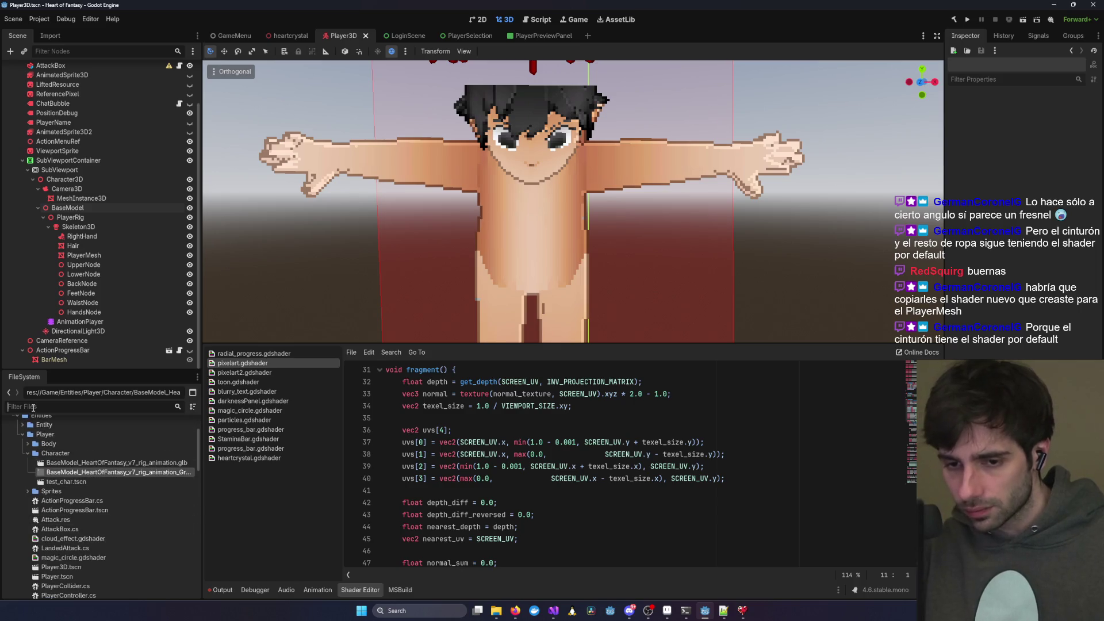
{"action": "type", "text": "belt"}
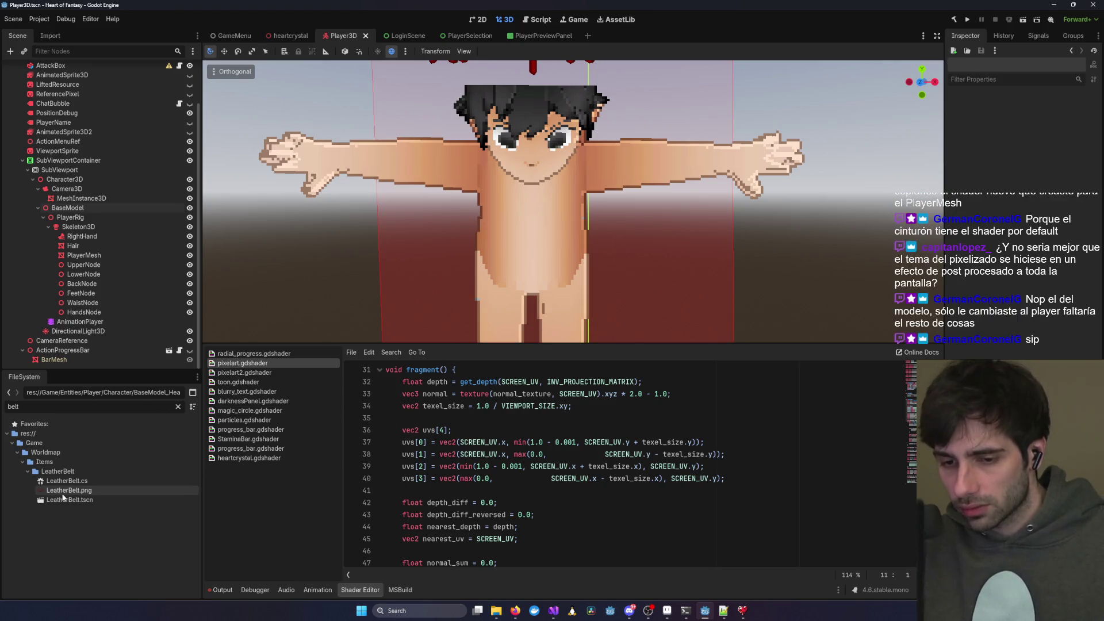
{"action": "double_click", "coordinate": [54, 501]}
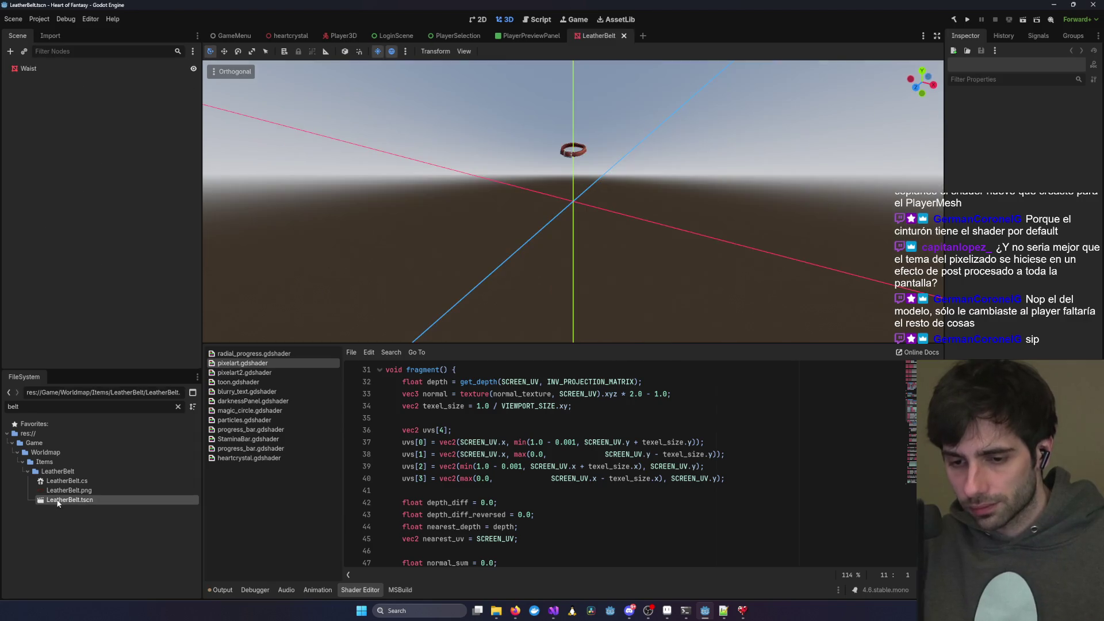
- Orbit to the belt's buckle, select the Waist node, and expand its Mesh resource in the Inspector
{"action": "scroll", "coordinate": [543, 159], "scroll_direction": "up", "scroll_amount": 10}
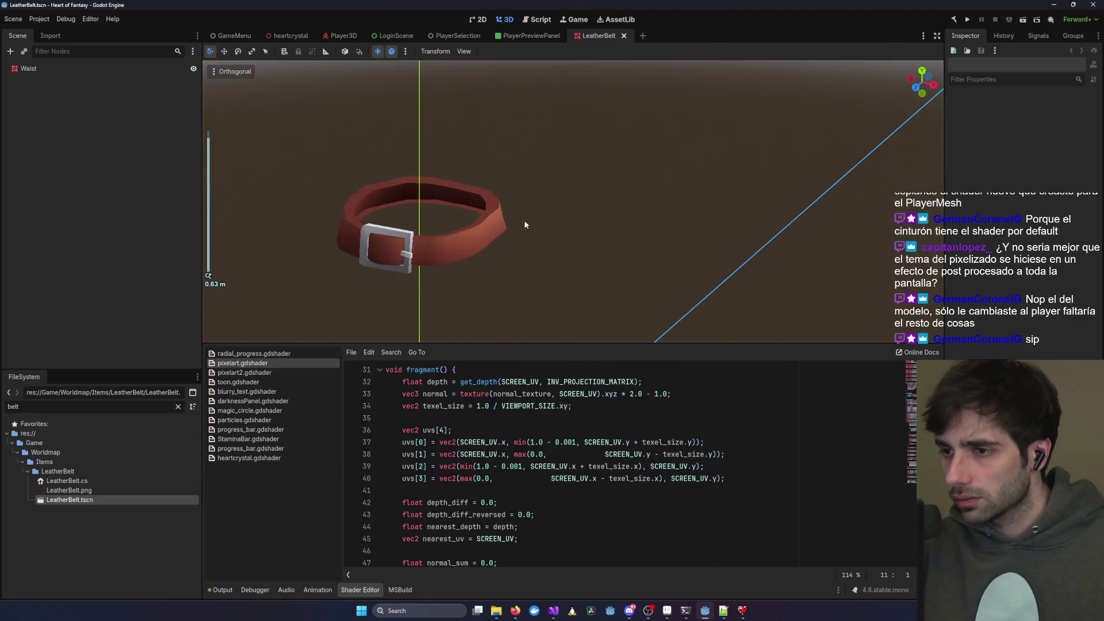
{"action": "mouse_move", "coordinate": [422, 236]}
{"action": "left_mouse_down"}
{"action": "mouse_move", "coordinate": [538, 235]}
{"action": "mouse_move", "coordinate": [374, 233]}
{"action": "left_mouse_up"}
{"action": "scroll", "coordinate": [374, 234], "scroll_direction": "down", "scroll_amount": 3}
{"action": "left_click", "coordinate": [123, 68]}
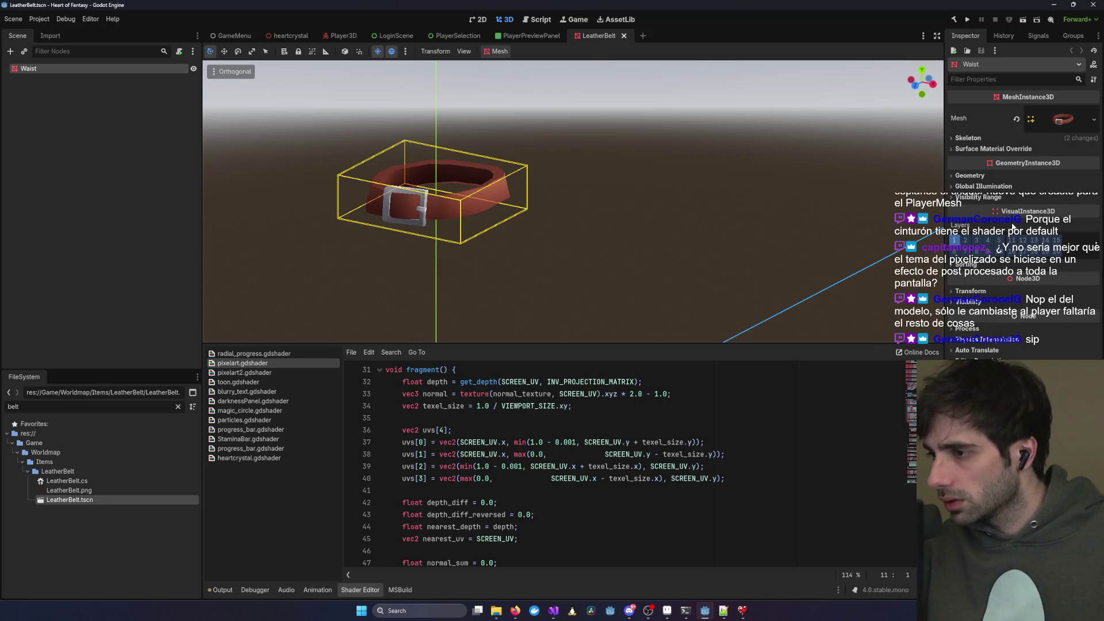
{"action": "left_click", "coordinate": [1063, 123]}
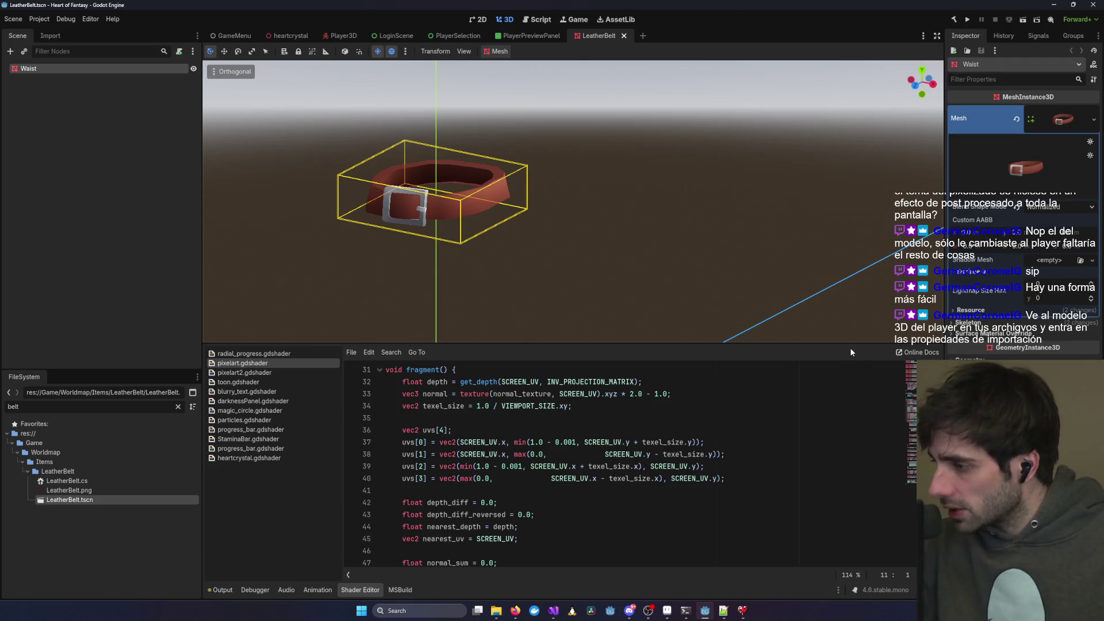
- Clear the file filter and open BaseModel_HeartOfFantasy_v7_rig_animation.glb's Advanced Import Settings
{"action": "left_click", "coordinate": [178, 406]}
{"action": "scroll", "coordinate": [113, 484], "scroll_direction": "up", "scroll_amount": 10}
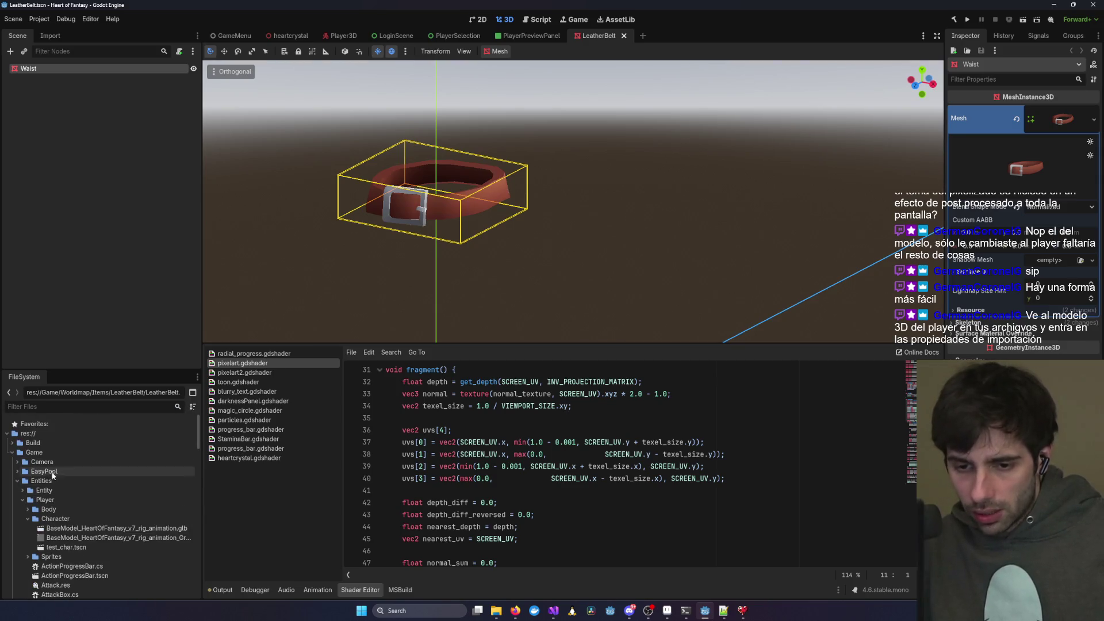
{"action": "double_click", "coordinate": [74, 529]}
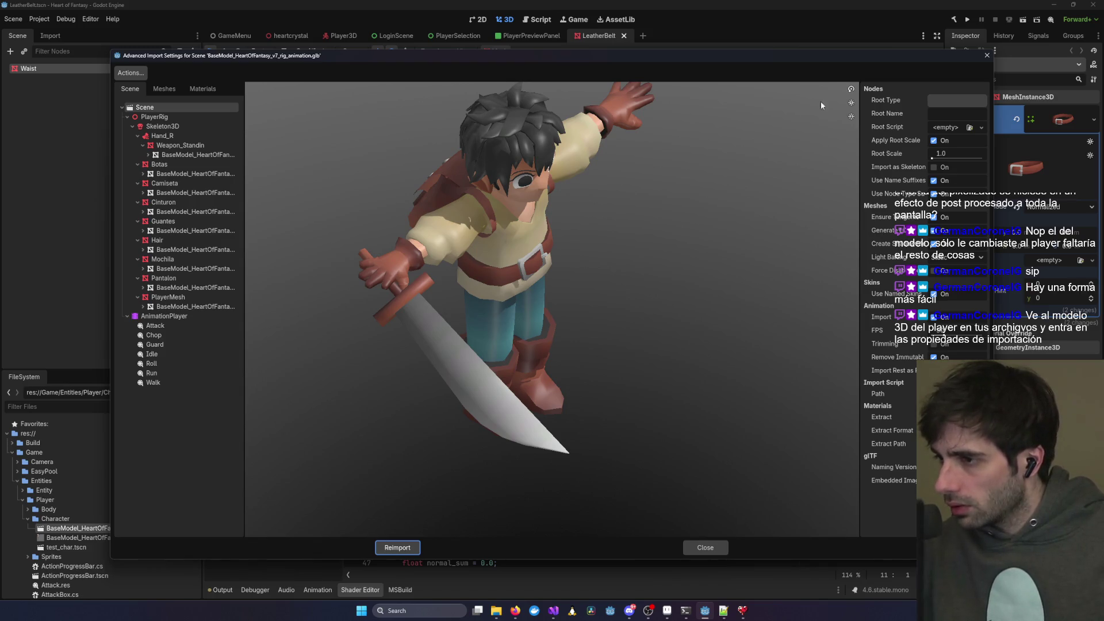
- Reposition the import window and look through the model's Meshes and Materials tabs
{"action": "left_click_drag", "start_coordinate": [845, 56], "coordinate": [818, 84]}
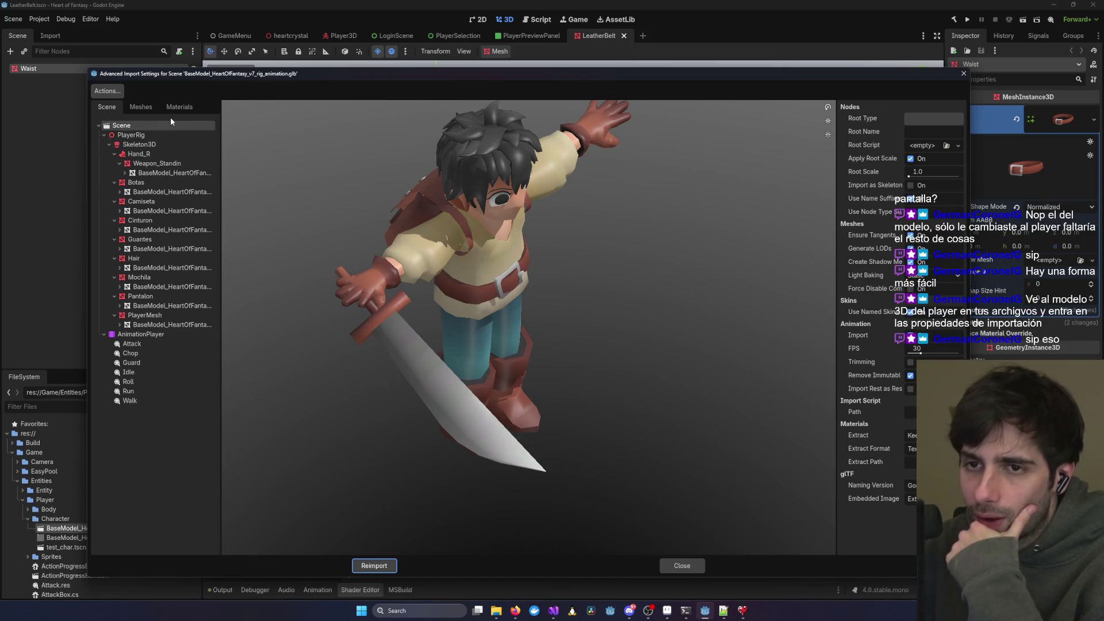
{"action": "left_click", "coordinate": [141, 107]}
{"action": "left_click", "coordinate": [188, 107]}
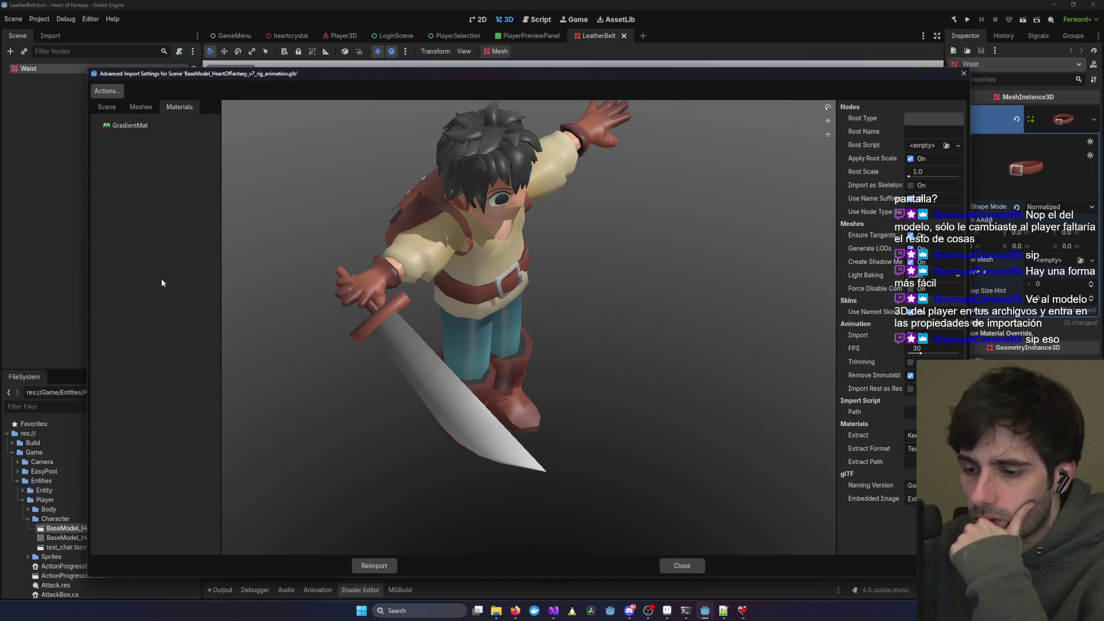
{"action": "left_click", "coordinate": [141, 107]}
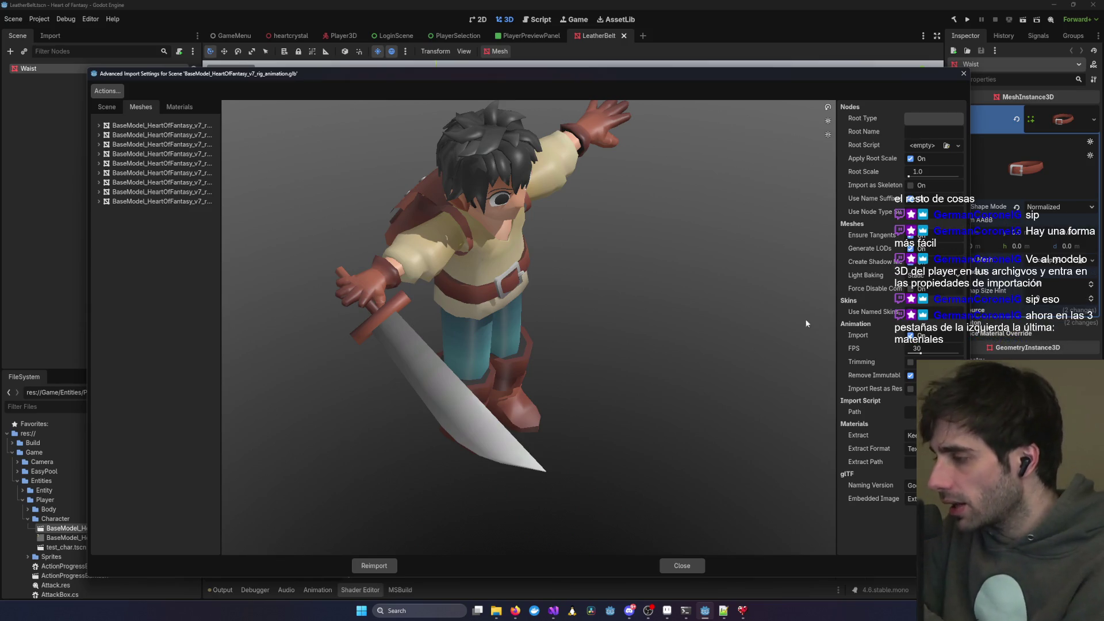
{"action": "left_click", "coordinate": [179, 107]}
- Select GradientMat, orbit its striped-cone preview, and switch on Use External
{"action": "left_click", "coordinate": [130, 125]}
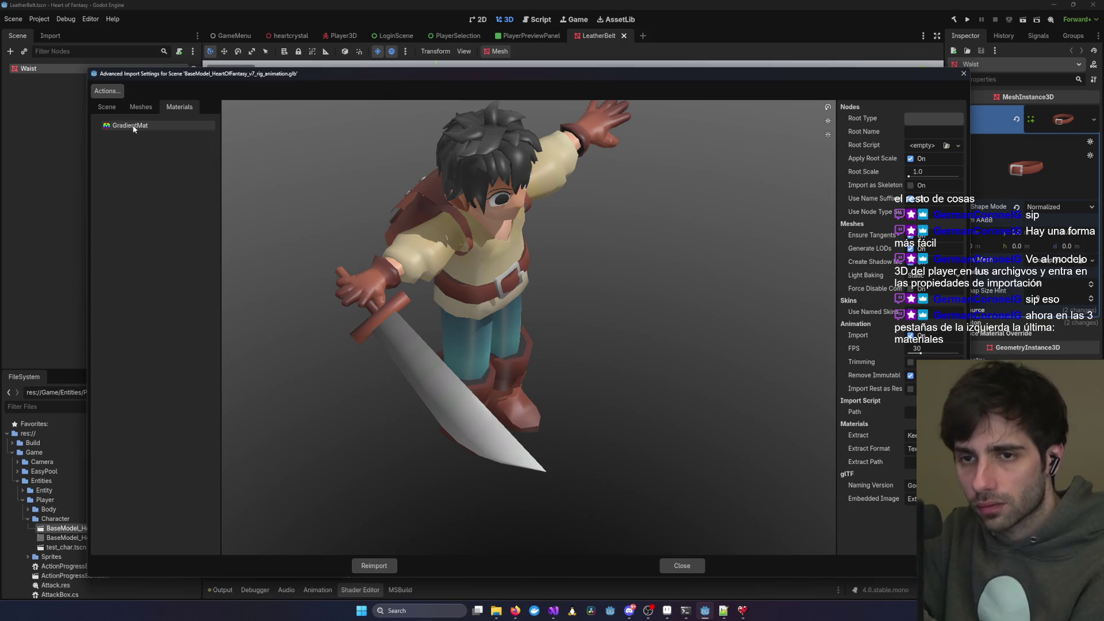
{"action": "mouse_move", "coordinate": [640, 263]}
{"action": "left_mouse_down"}
{"action": "mouse_move", "coordinate": [578, 267]}
{"action": "mouse_move", "coordinate": [546, 253]}
{"action": "mouse_move", "coordinate": [621, 249]}
{"action": "mouse_move", "coordinate": [540, 306]}
{"action": "mouse_move", "coordinate": [600, 263]}
{"action": "left_mouse_up"}
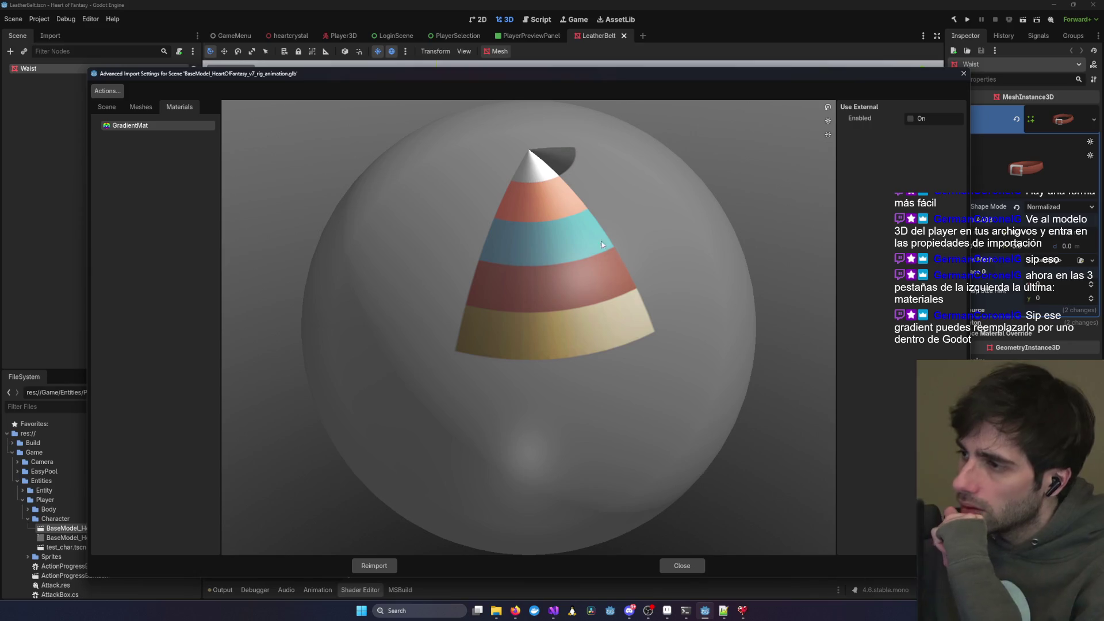
{"action": "mouse_move", "coordinate": [583, 227]}
{"action": "left_mouse_down"}
{"action": "mouse_move", "coordinate": [618, 226]}
{"action": "mouse_move", "coordinate": [594, 238]}
{"action": "mouse_move", "coordinate": [687, 202]}
{"action": "mouse_move", "coordinate": [573, 239]}
{"action": "left_mouse_up"}
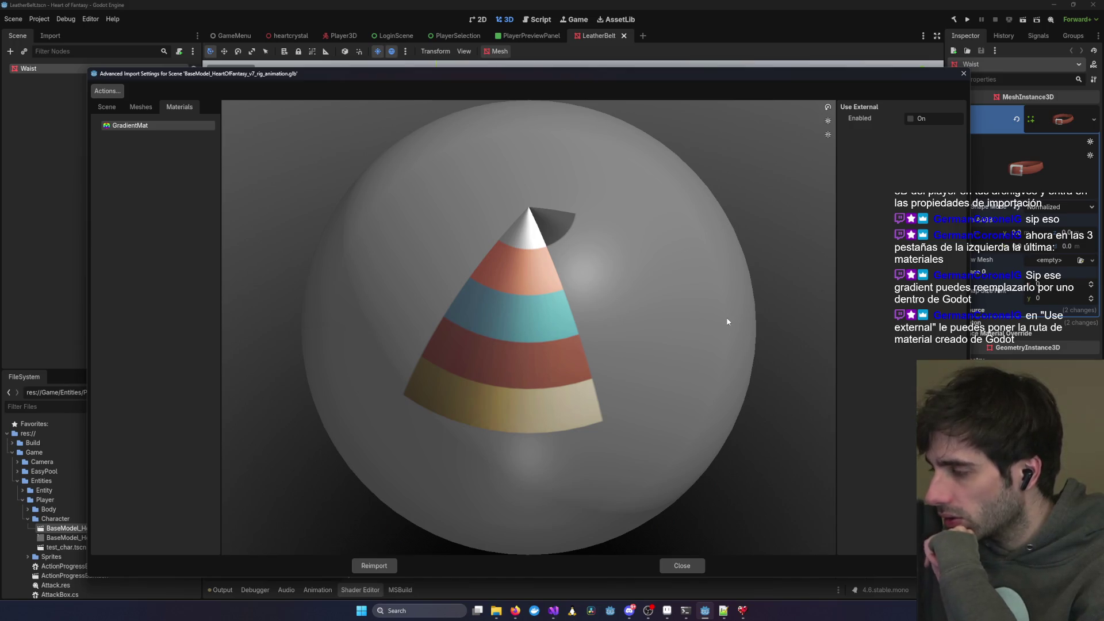
{"action": "left_click", "coordinate": [911, 119]}
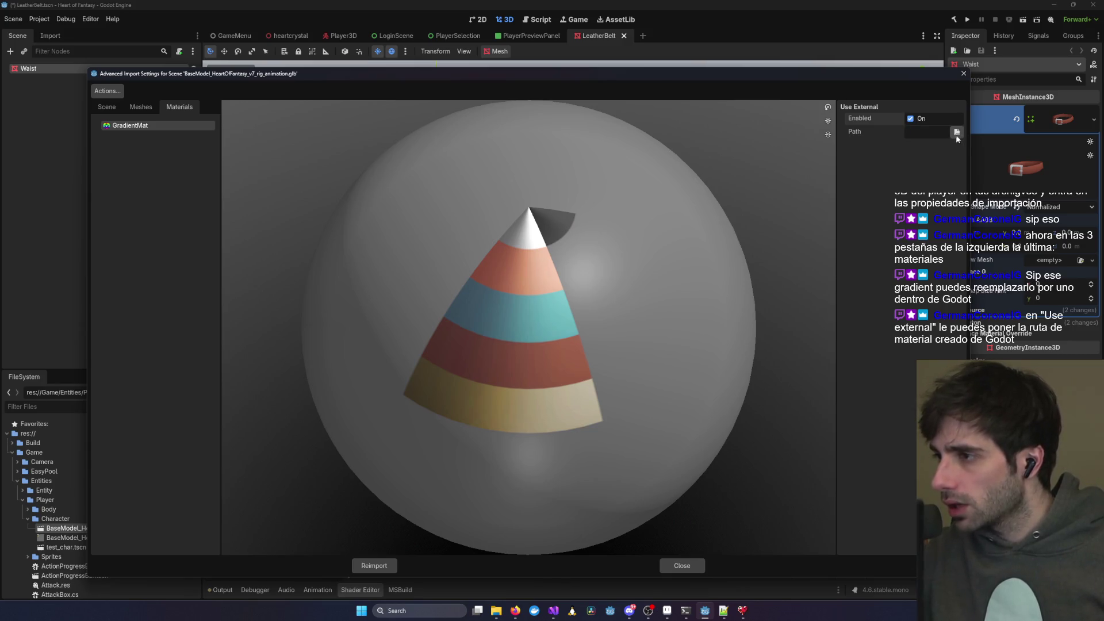
- Browse GradientMat's external path to Game/Entities/Player/Character, cancel without a file, and close the import settings
{"action": "mouse_move", "coordinate": [869, 76]}
{"action": "left_mouse_down"}
{"action": "mouse_move", "coordinate": [876, 197]}
{"action": "mouse_move", "coordinate": [919, 176]}
{"action": "mouse_move", "coordinate": [875, 125]}
{"action": "left_mouse_up"}
{"action": "left_click", "coordinate": [962, 181]}
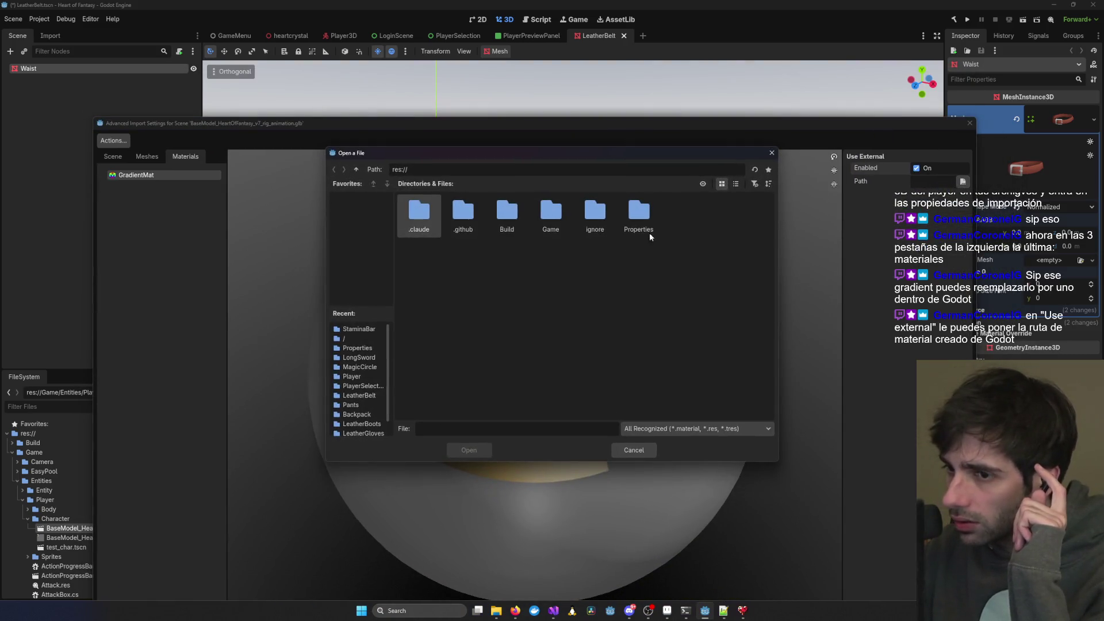
{"action": "double_click", "coordinate": [551, 217]}
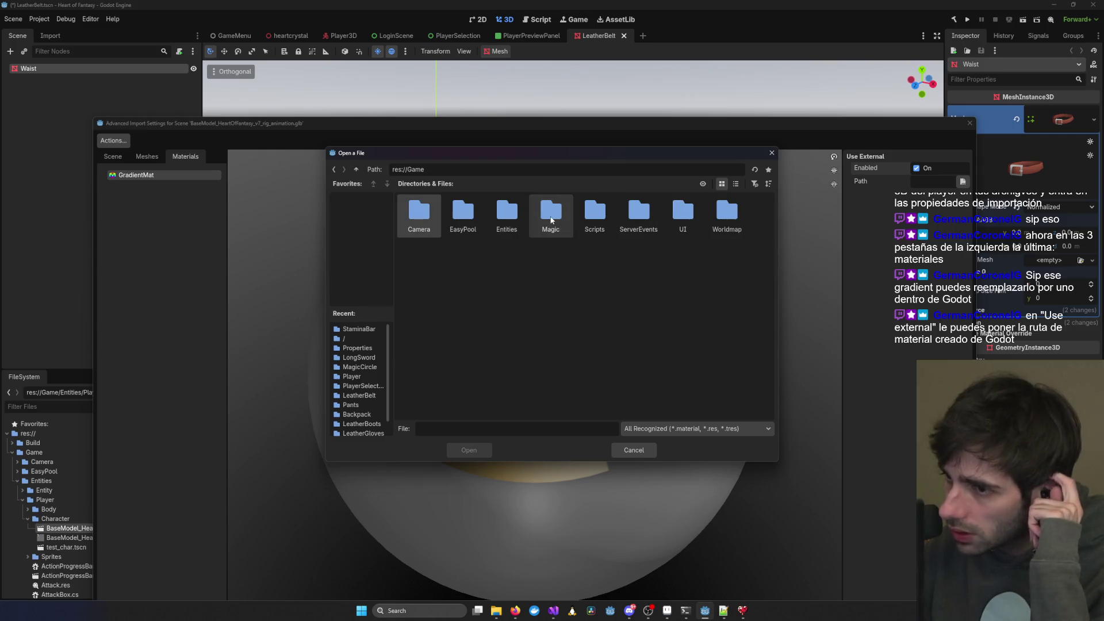
{"action": "double_click", "coordinate": [501, 218]}
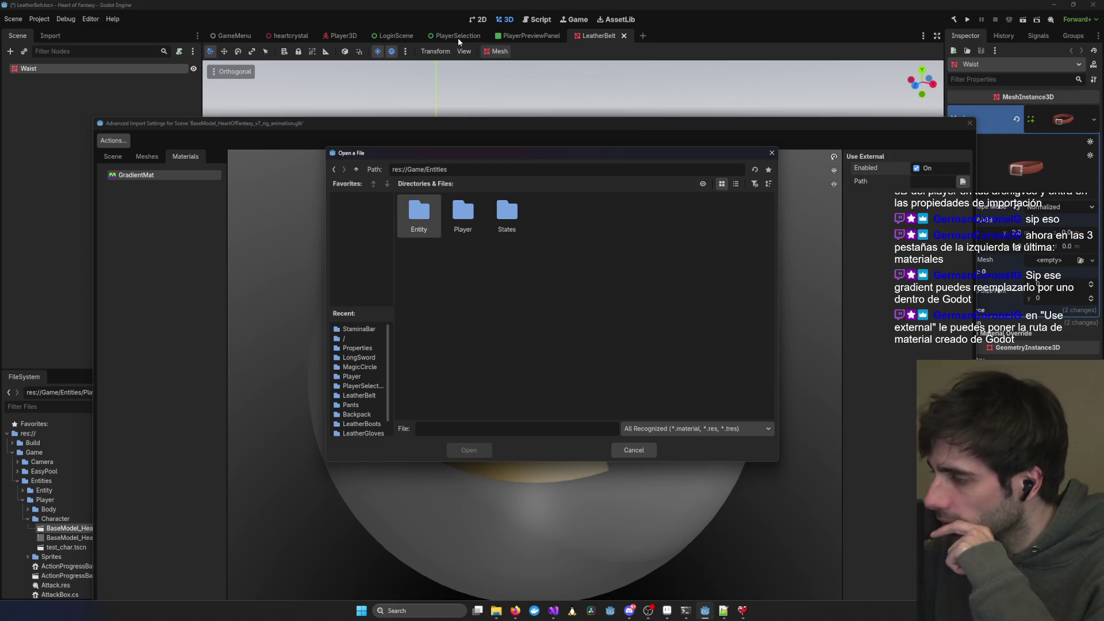
{"action": "double_click", "coordinate": [461, 213]}
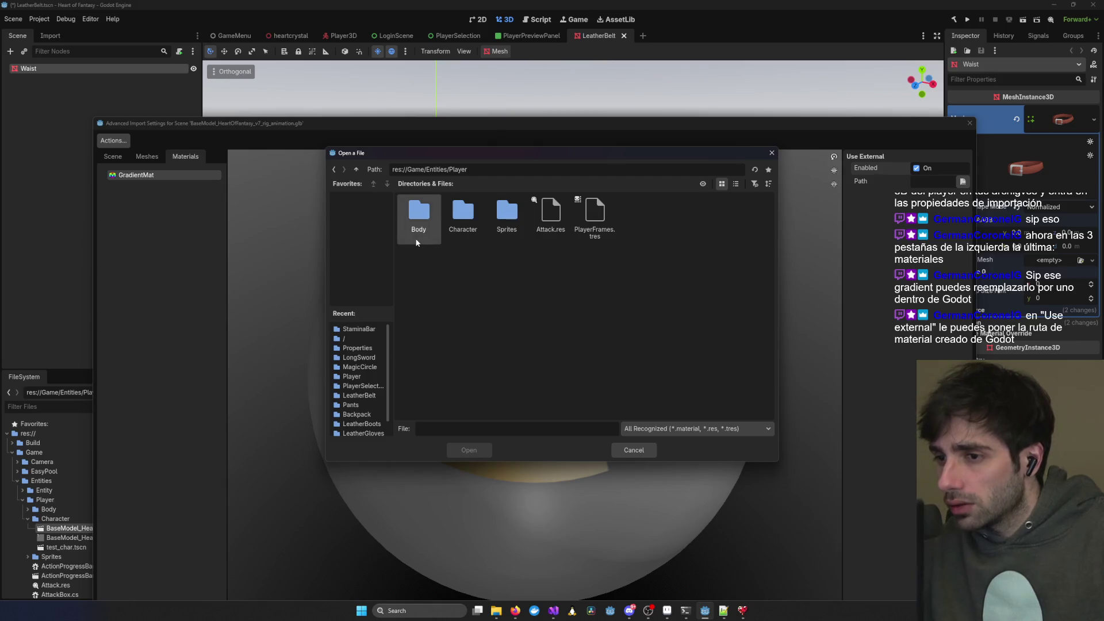
{"action": "double_click", "coordinate": [462, 214]}
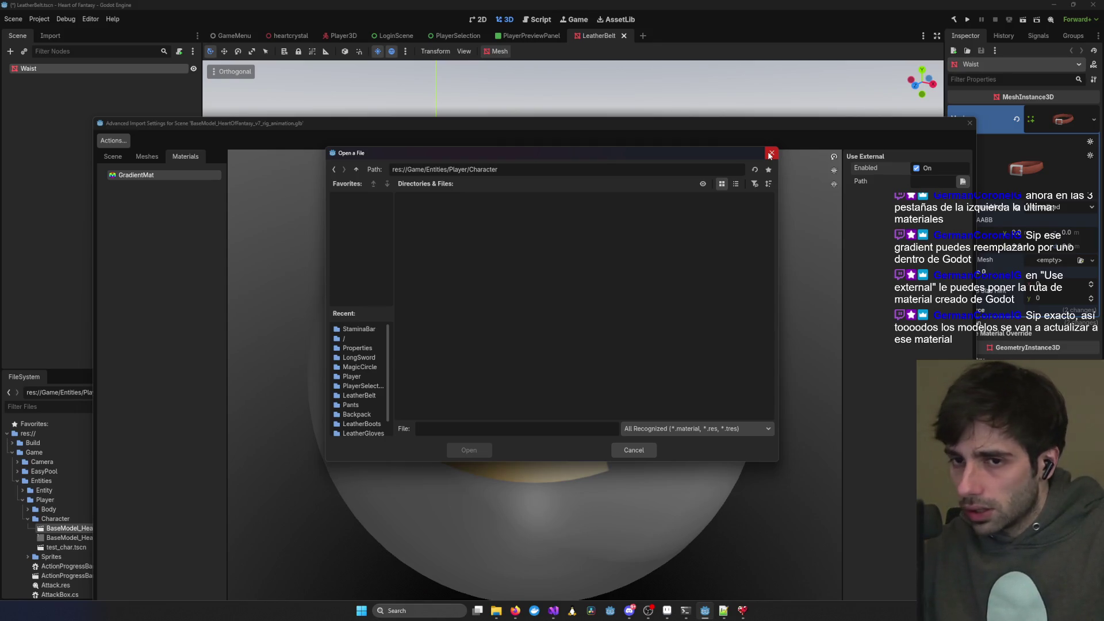
{"action": "left_click", "coordinate": [771, 152]}
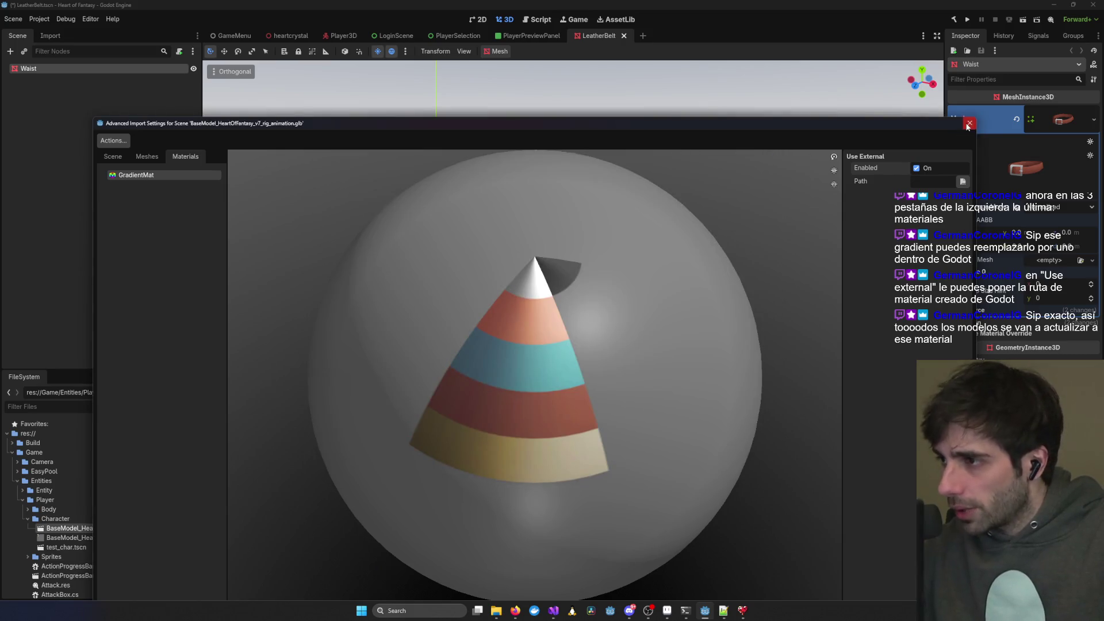
{"action": "left_click", "coordinate": [969, 123]}
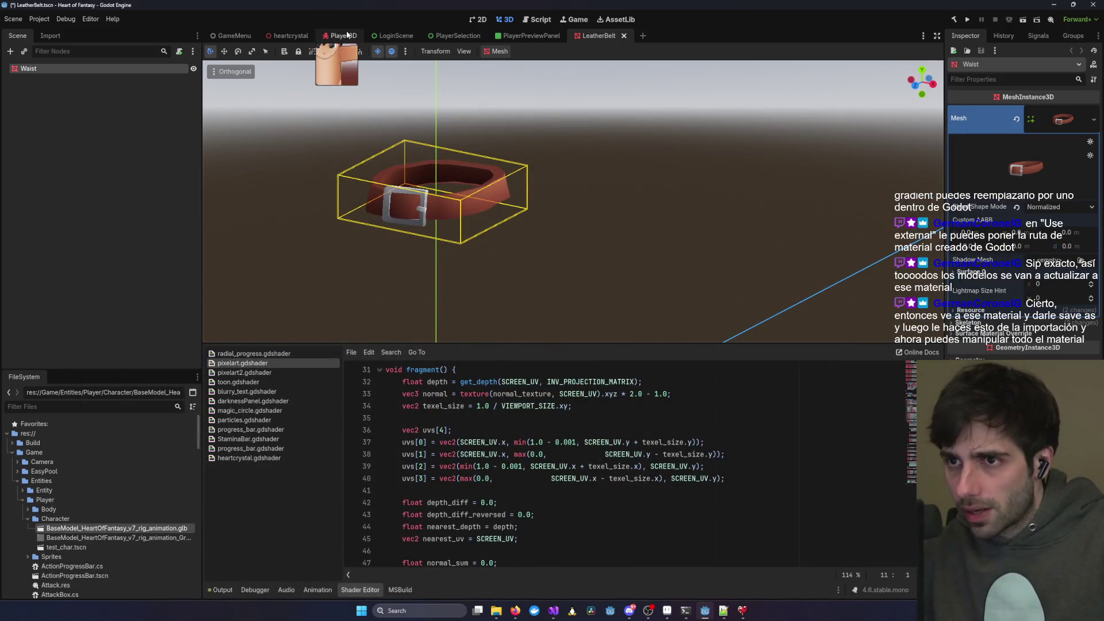
- In Player3D, save PlayerMesh's material override as character_material, browsing into Game/Entities
{"action": "left_click", "coordinate": [343, 35]}
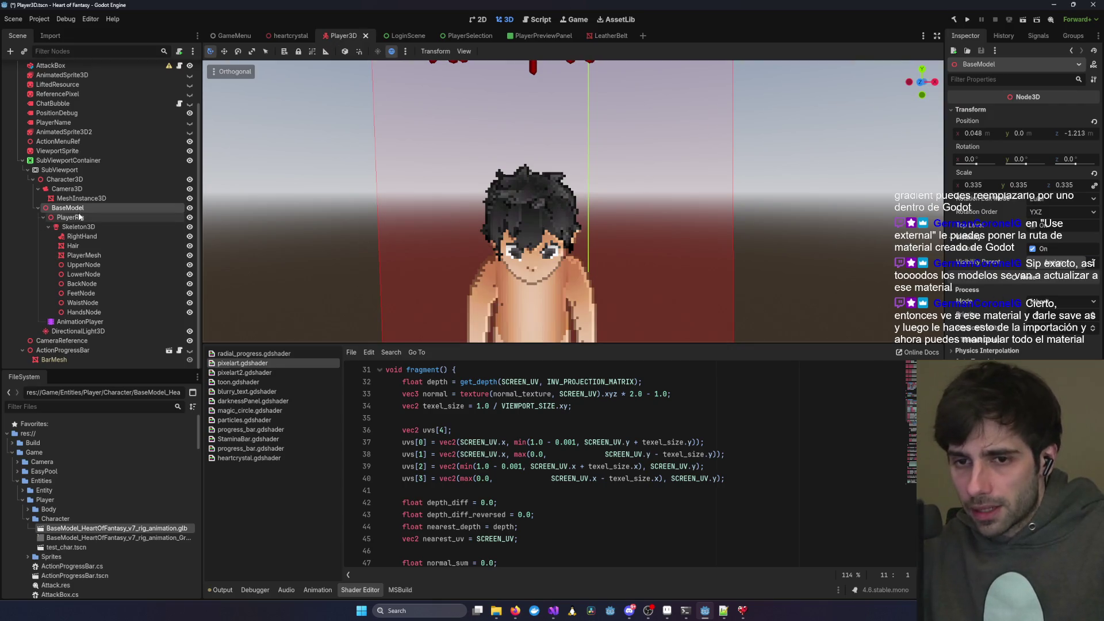
{"action": "left_click", "coordinate": [86, 255]}
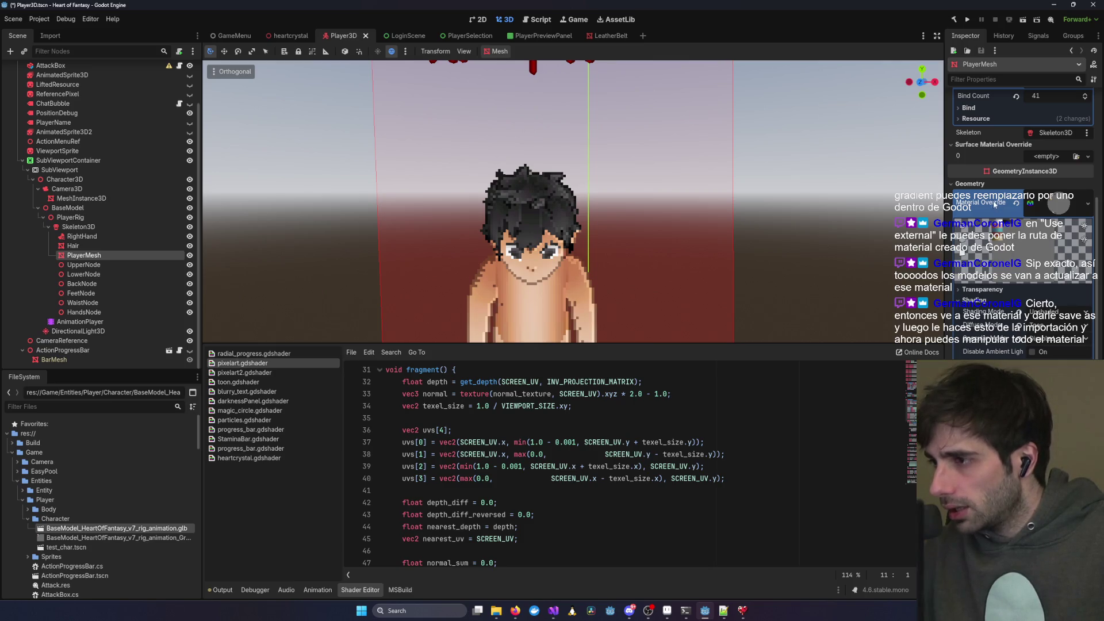
{"action": "right_click", "coordinate": [1067, 210]}
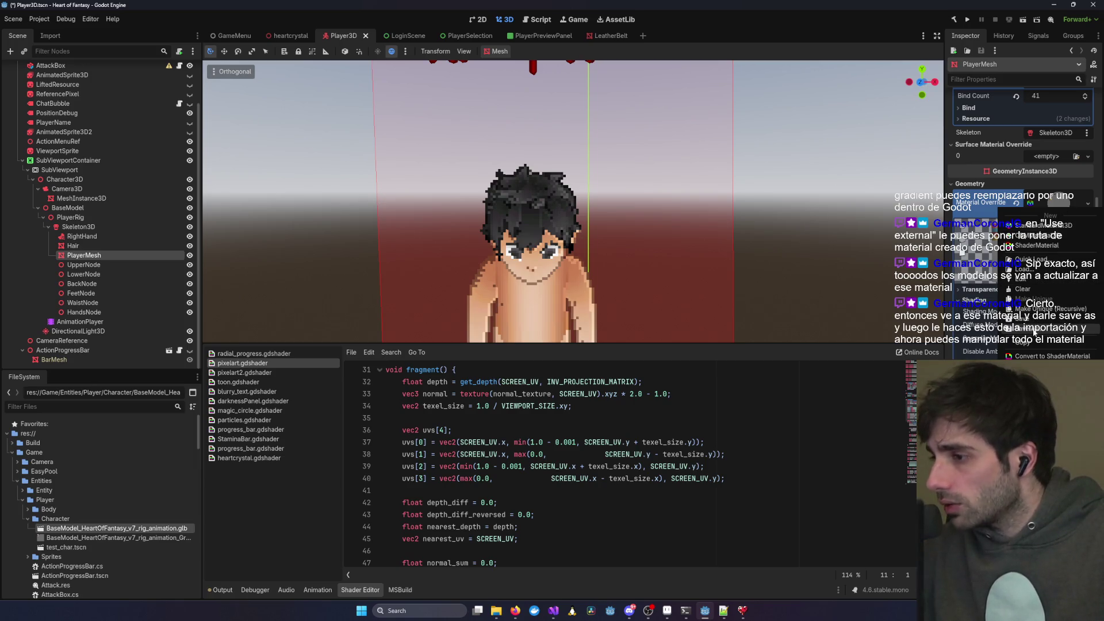
{"action": "left_click", "coordinate": [1033, 330]}
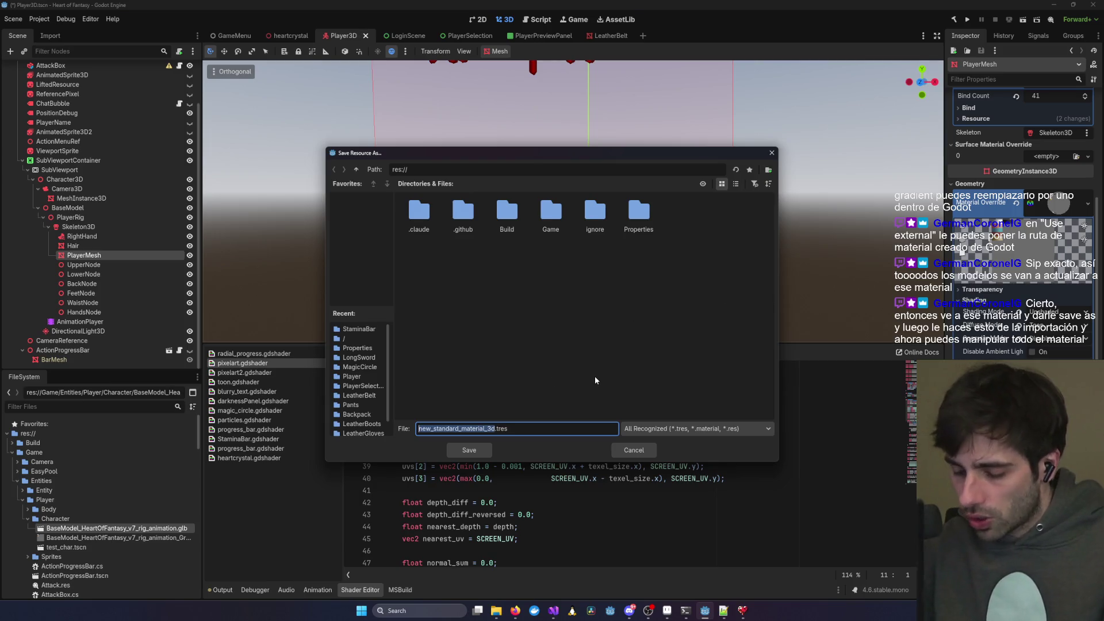
{"action": "type", "text": "character"}
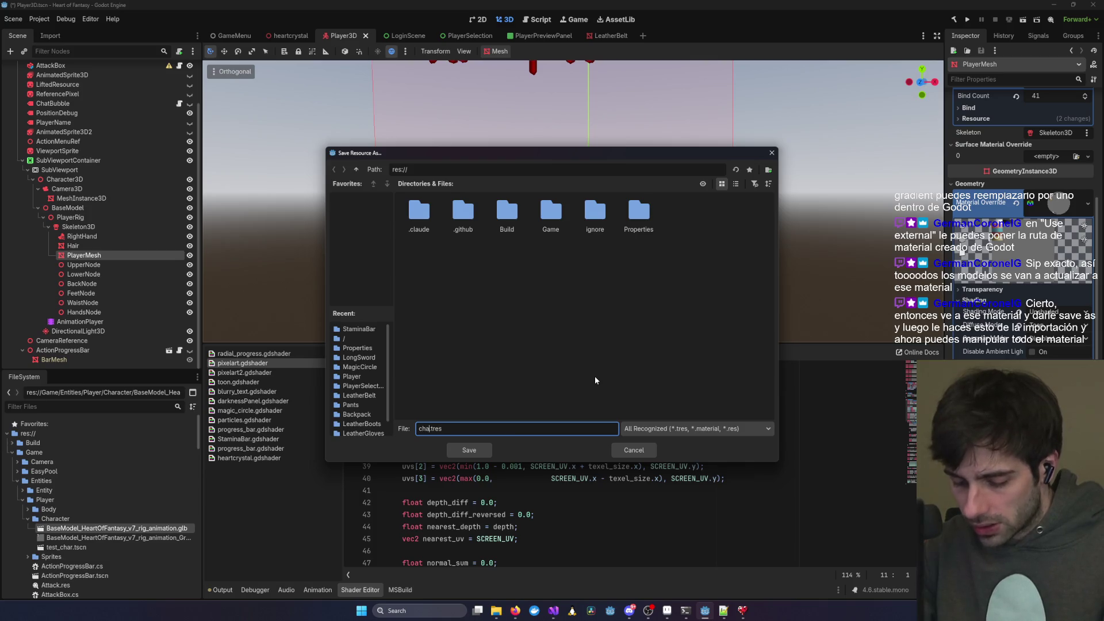
{"action": "type", "text": "_material"}
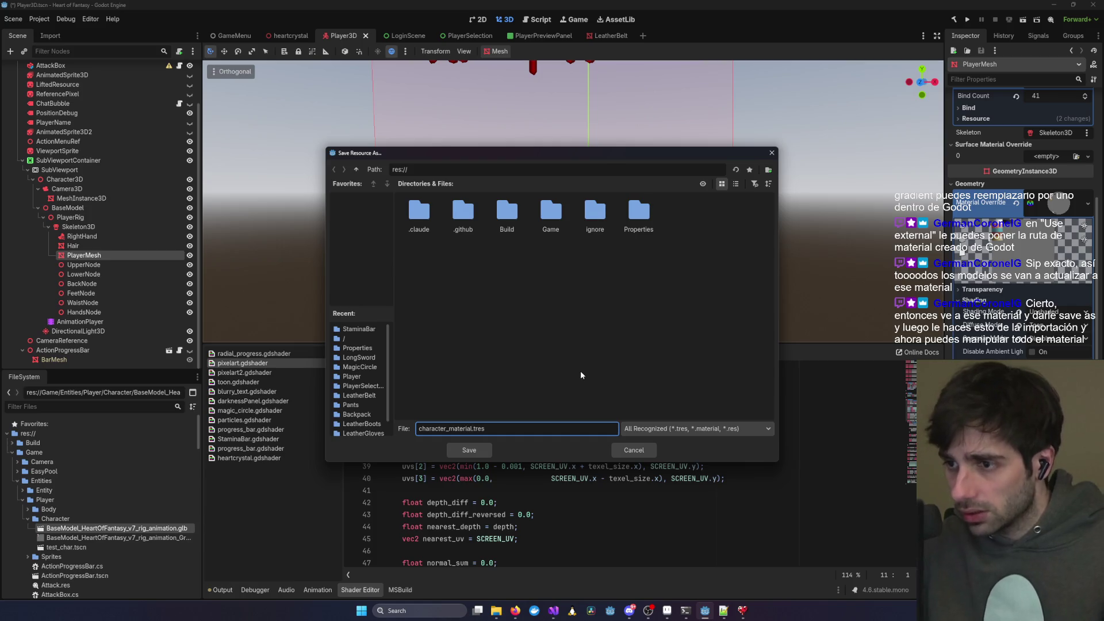
{"action": "double_click", "coordinate": [548, 211]}
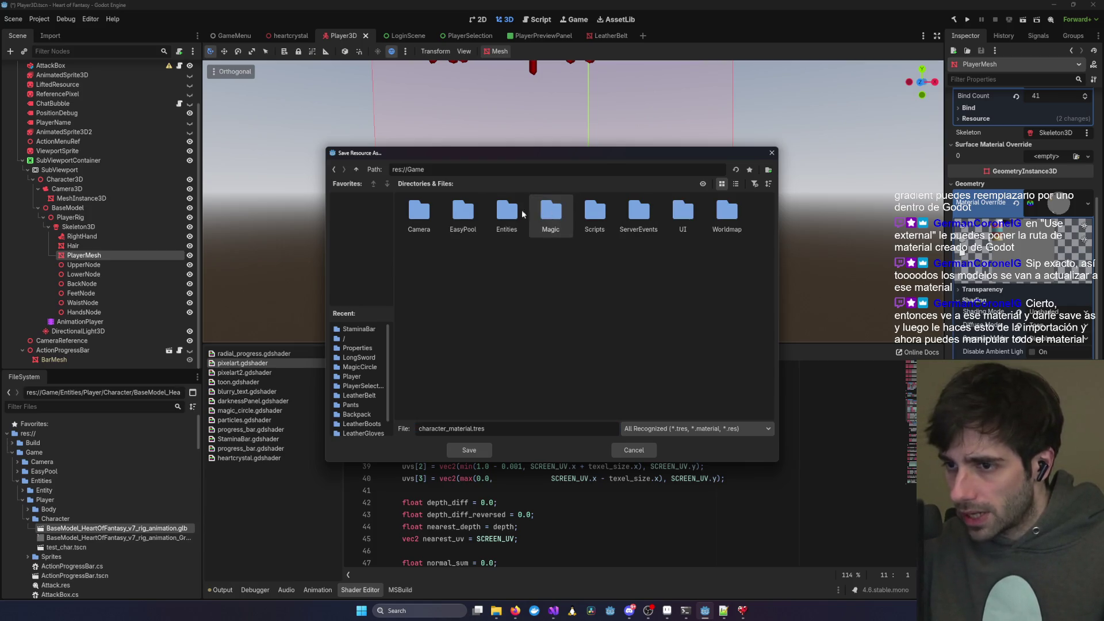
{"action": "double_click", "coordinate": [517, 214]}
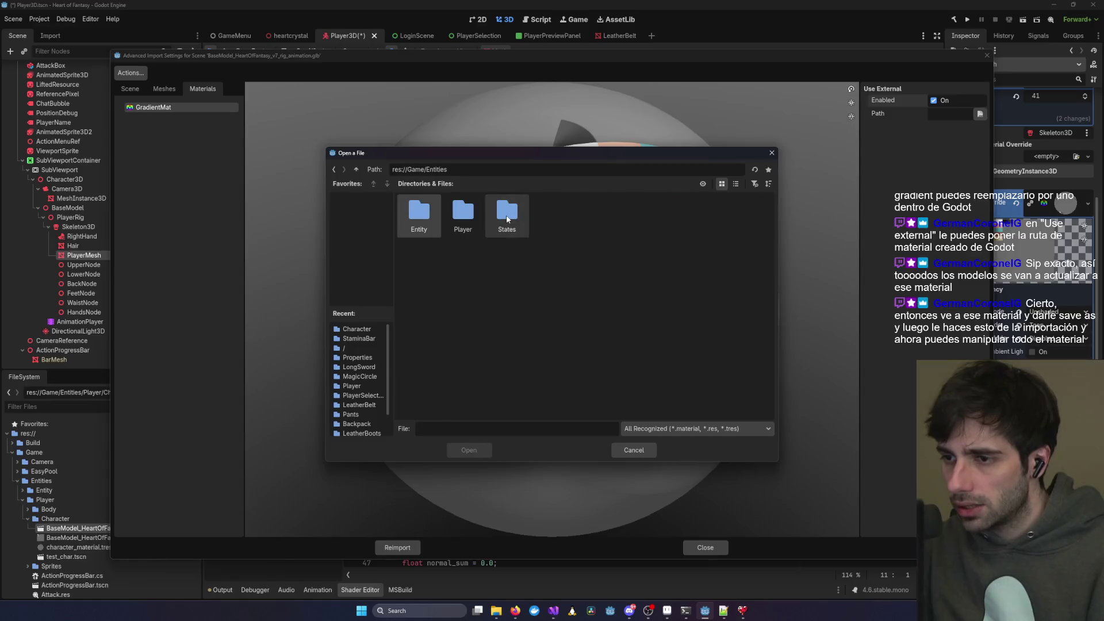
- Assign Player/Character/character_material.tres as GradientMat's external material and inspect it in the preview
{"action": "double_click", "coordinate": [463, 216]}
{"action": "double_click", "coordinate": [463, 222]}
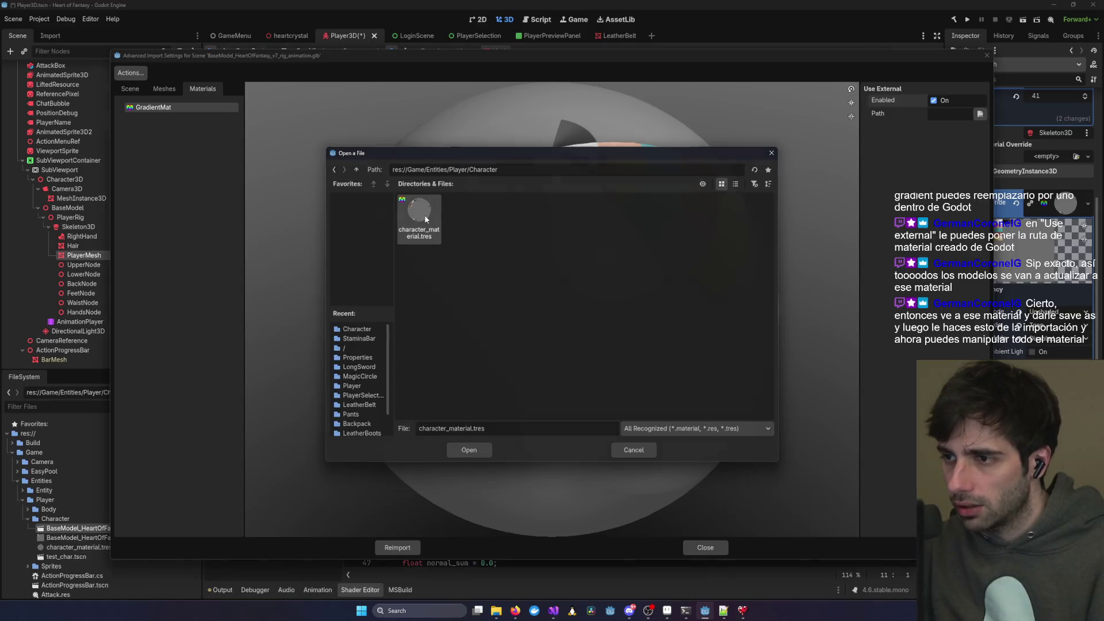
{"action": "double_click", "coordinate": [424, 217]}
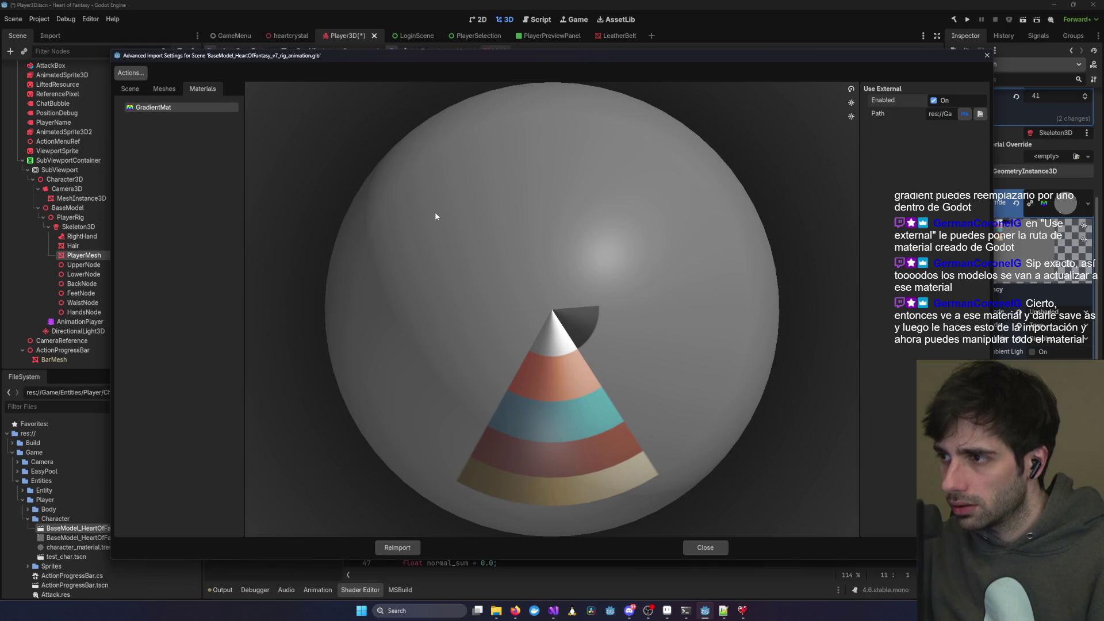
{"action": "left_click", "coordinate": [940, 115]}
{"action": "mouse_move", "coordinate": [600, 439]}
{"action": "left_mouse_down"}
{"action": "mouse_move", "coordinate": [577, 384]}
{"action": "mouse_move", "coordinate": [518, 386]}
{"action": "left_mouse_up"}
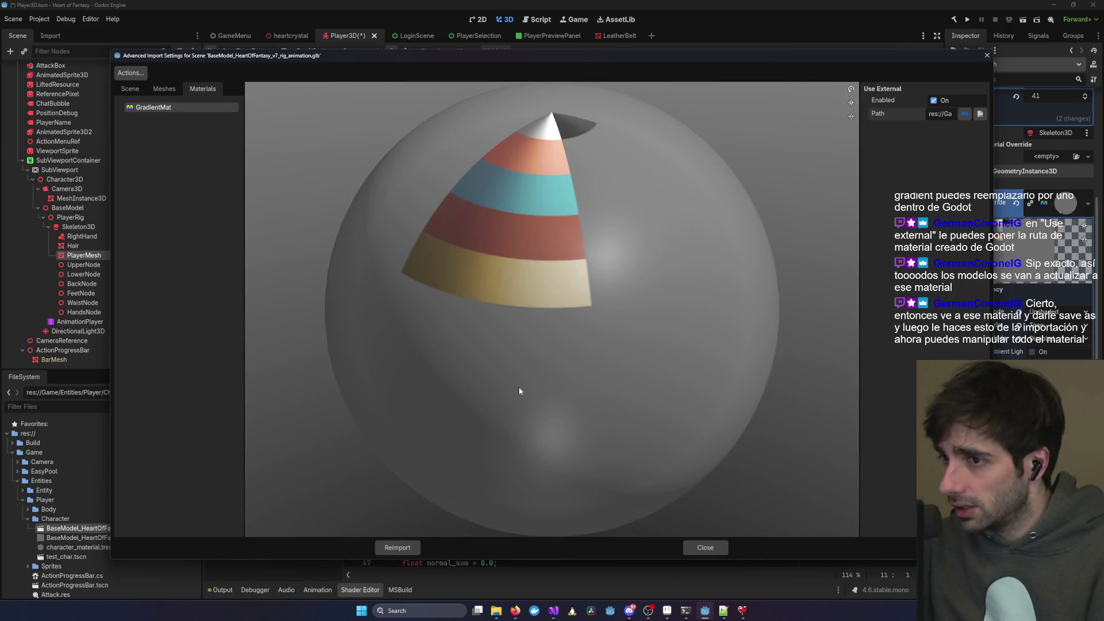
{"action": "left_click_drag", "start_coordinate": [735, 62], "coordinate": [720, 85]}
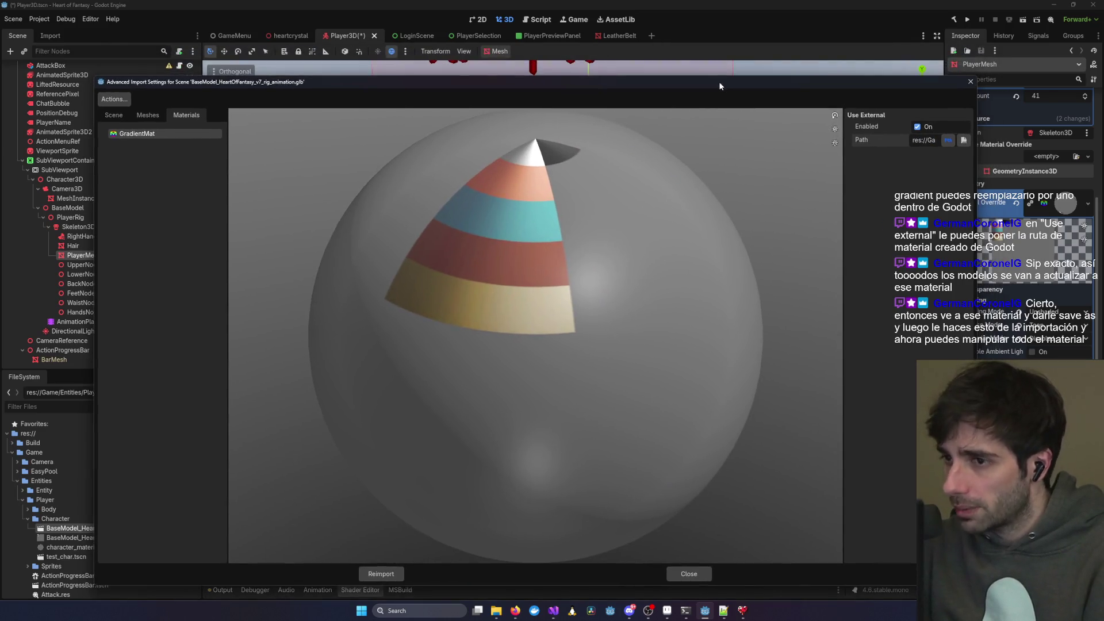
{"action": "left_click_drag", "start_coordinate": [601, 229], "coordinate": [616, 233]}
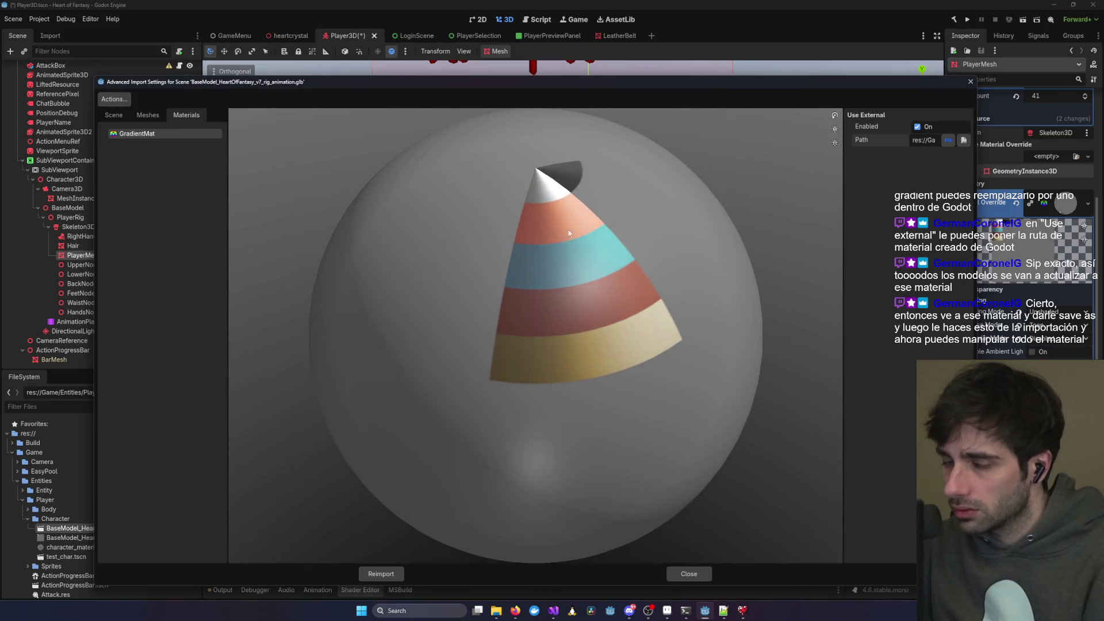
- Reimport the player model, then go back to the LeatherBelt scene to view the belt and buckle
{"action": "left_click", "coordinate": [388, 575]}
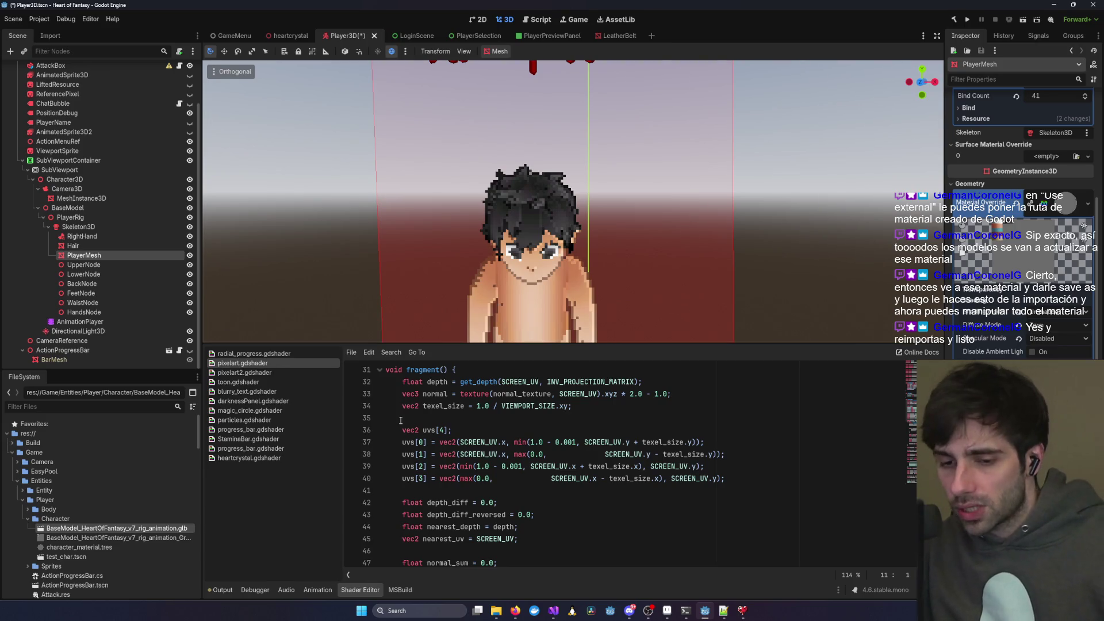
{"action": "scroll", "coordinate": [94, 551], "scroll_direction": "down", "scroll_amount": 3}
{"action": "scroll", "coordinate": [94, 552], "scroll_direction": "down", "scroll_amount": 2}
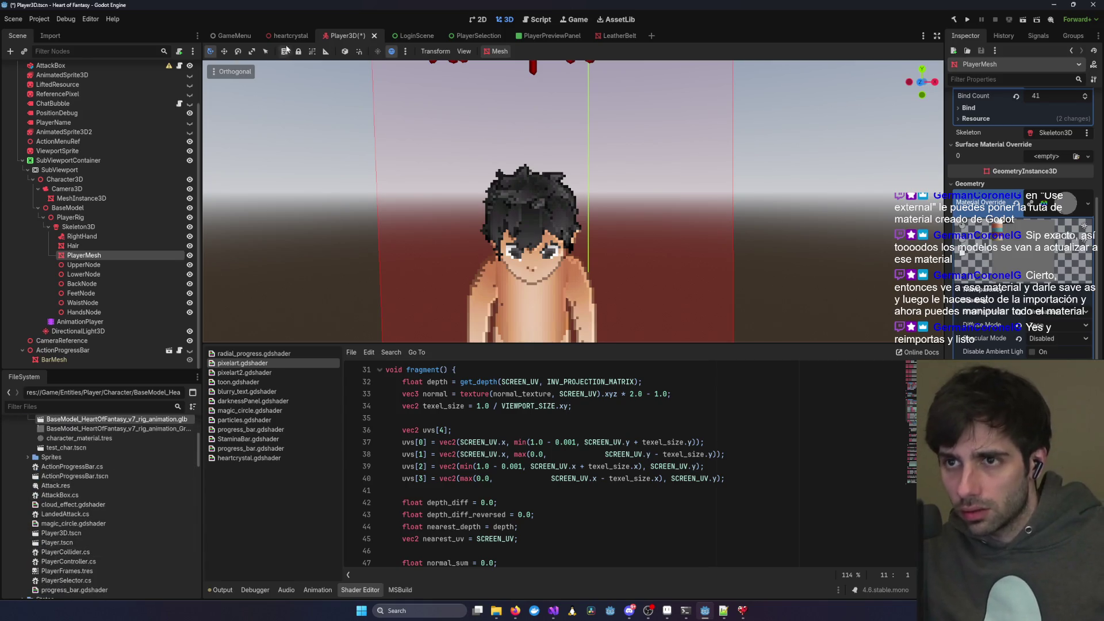
{"action": "left_click", "coordinate": [605, 37]}
{"action": "scroll", "coordinate": [391, 204], "scroll_direction": "up", "scroll_amount": 5}
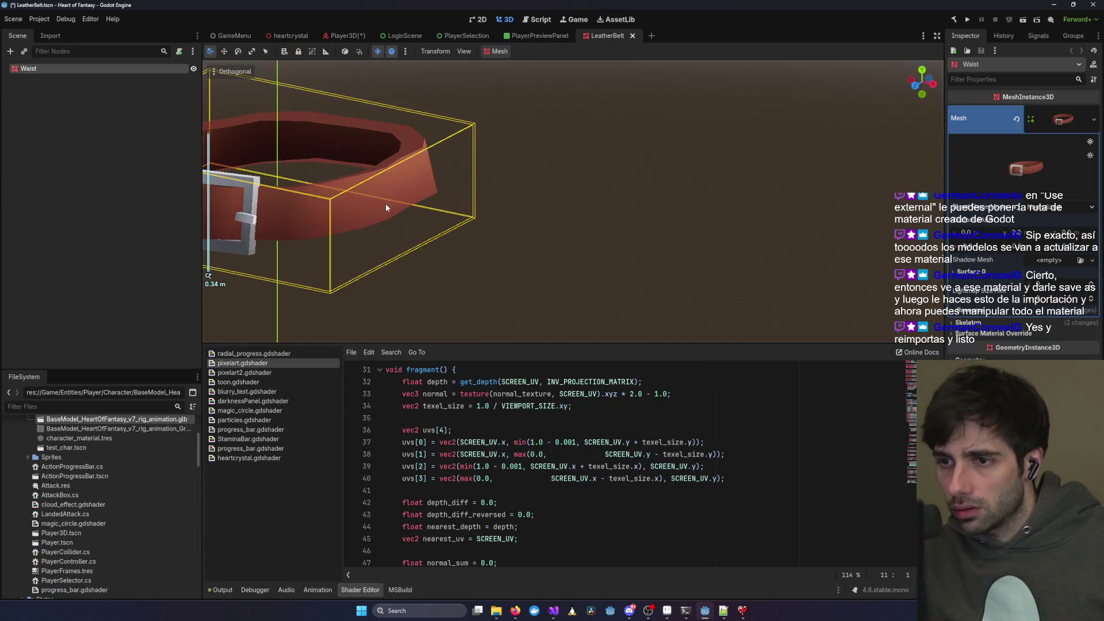
{"action": "mouse_move", "coordinate": [391, 204]}
{"action": "left_mouse_down"}
{"action": "mouse_move", "coordinate": [827, 229]}
{"action": "mouse_move", "coordinate": [553, 238]}
{"action": "mouse_move", "coordinate": [656, 240]}
{"action": "left_mouse_up"}
{"action": "scroll", "coordinate": [657, 239], "scroll_direction": "up", "scroll_amount": 2}
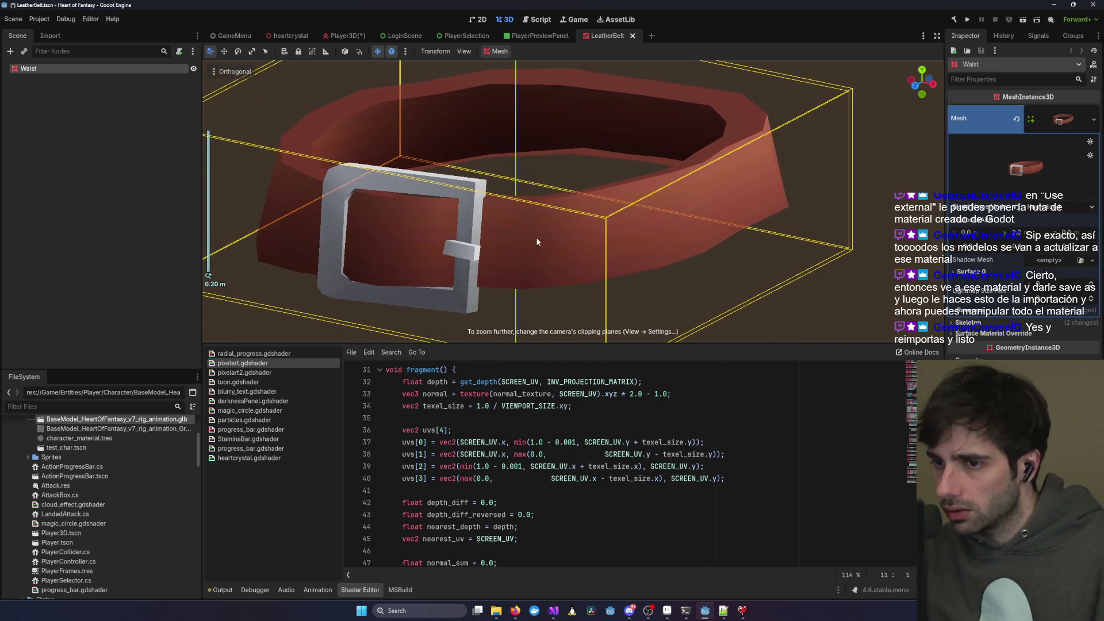
{"action": "scroll", "coordinate": [562, 246], "scroll_direction": "up", "scroll_amount": 3}
{"action": "scroll", "coordinate": [522, 274], "scroll_direction": "down", "scroll_amount": 3}
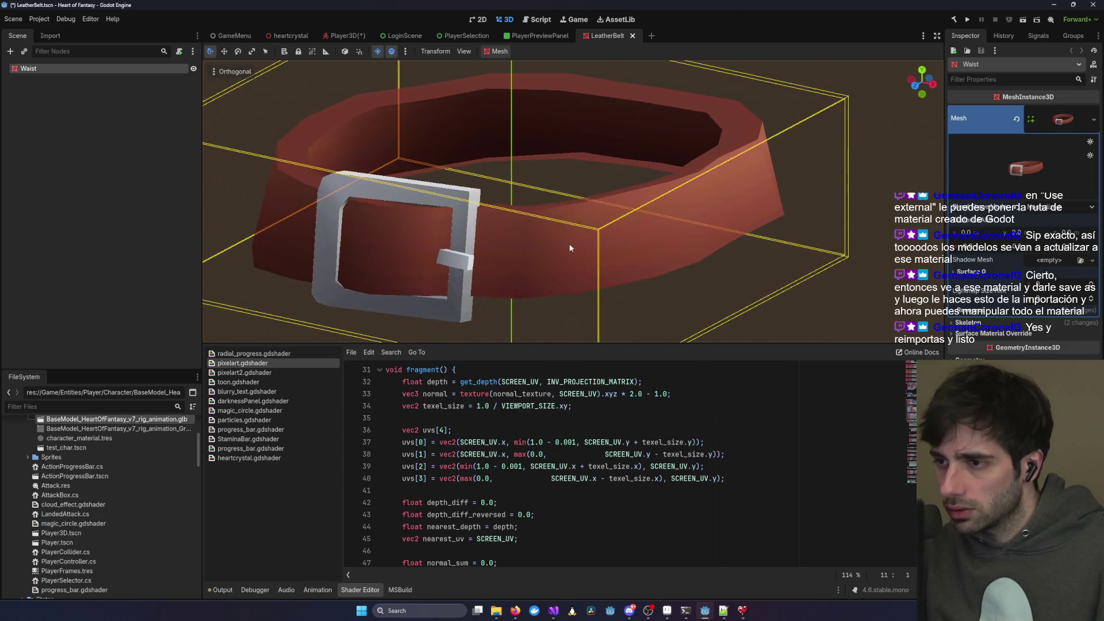
{"action": "scroll", "coordinate": [571, 248], "scroll_direction": "down", "scroll_amount": 3}
{"action": "mouse_move", "coordinate": [369, 220]}
{"action": "left_mouse_down"}
{"action": "mouse_move", "coordinate": [633, 240]}
{"action": "mouse_move", "coordinate": [611, 242]}
{"action": "left_mouse_up"}
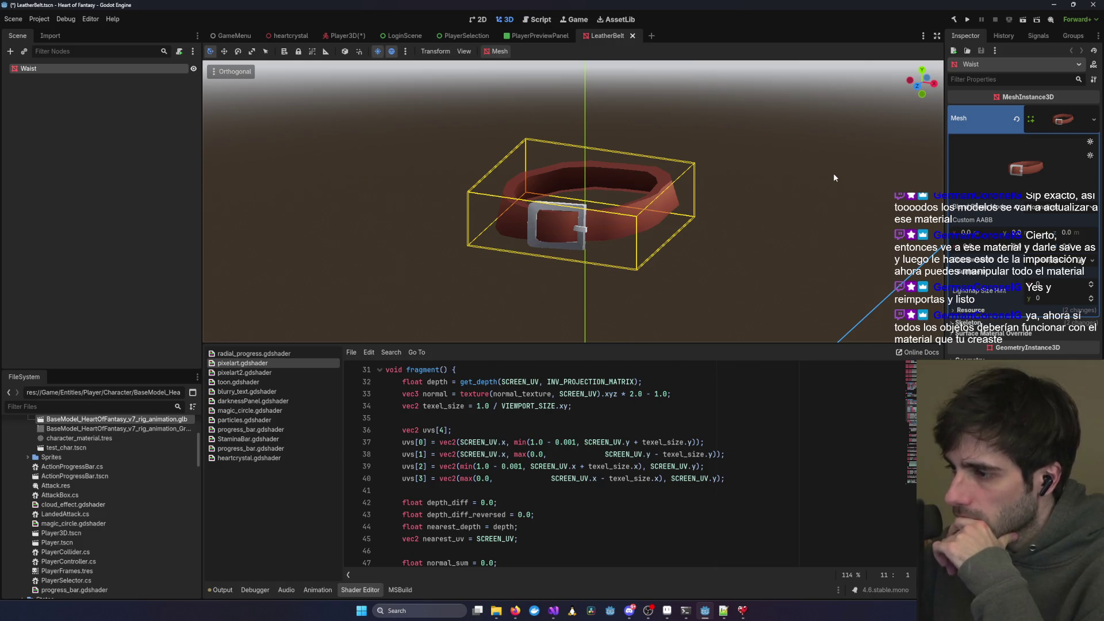
{"action": "left_click", "coordinate": [971, 322]}
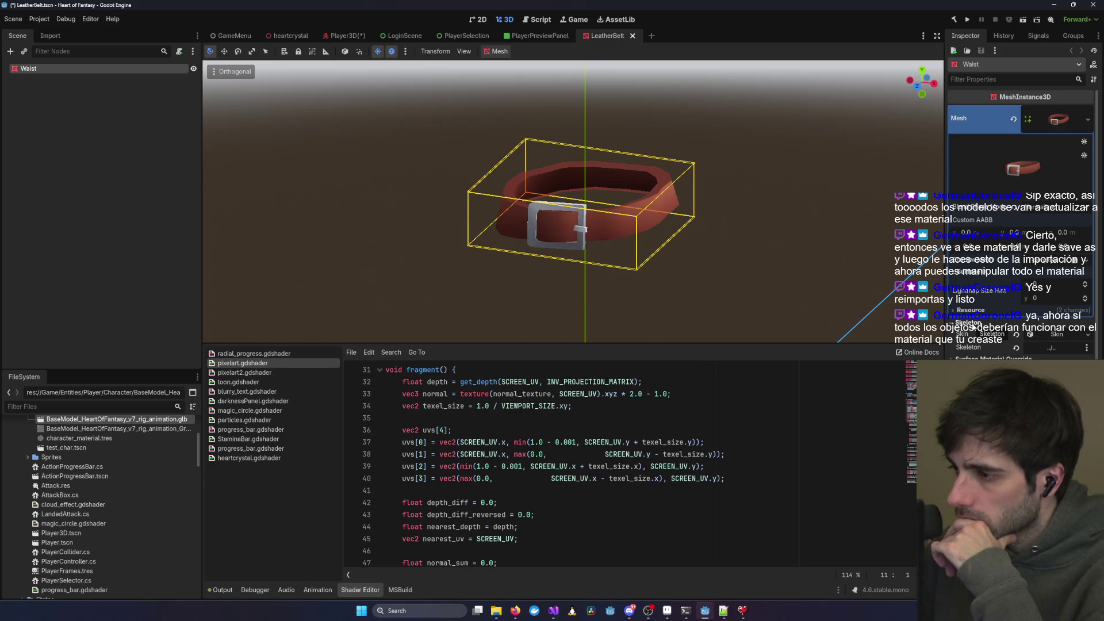
{"action": "left_click", "coordinate": [972, 322]}
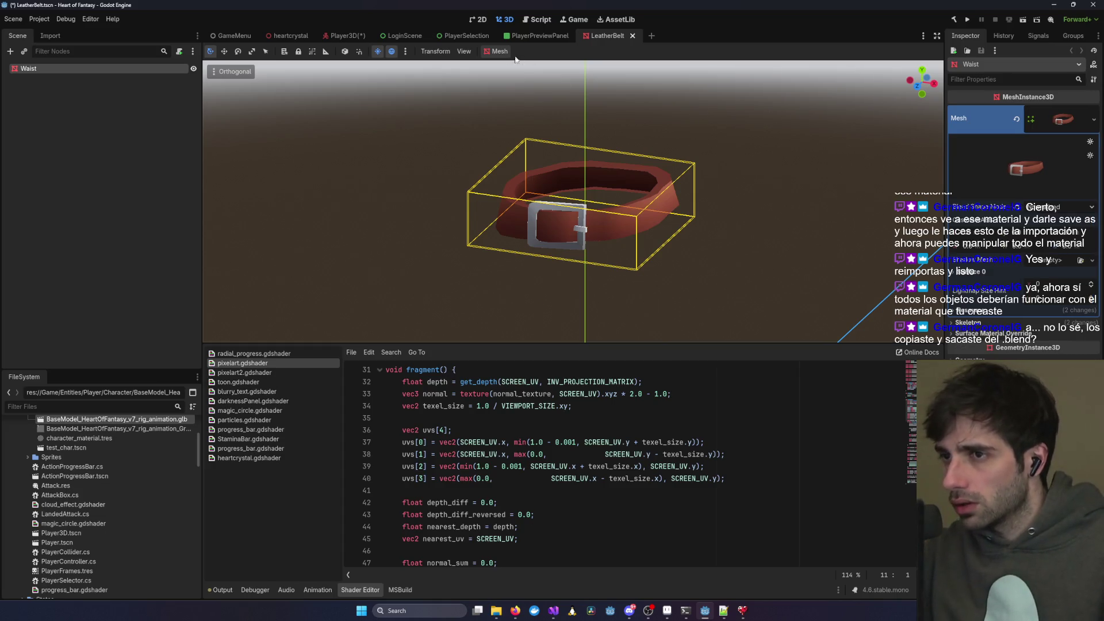
{"action": "double_click", "coordinate": [63, 447]}
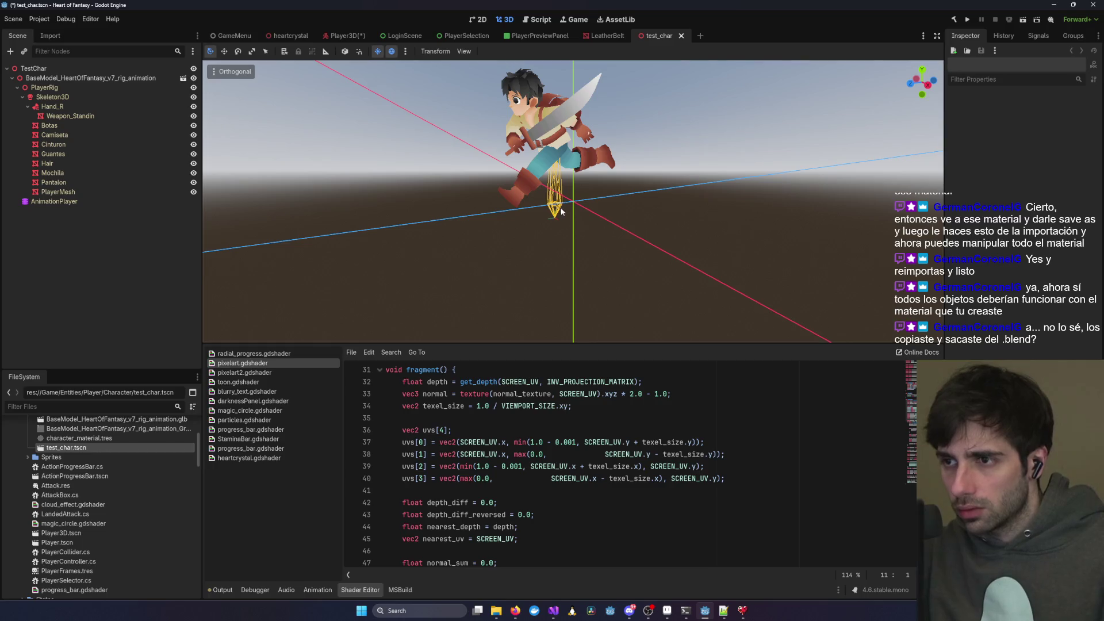
- Paste the character's Cinturon belt mesh into the LeatherBelt scene and drag it up
{"action": "mouse_move", "coordinate": [561, 212]}
{"action": "left_mouse_down"}
{"action": "mouse_move", "coordinate": [657, 229]}
{"action": "mouse_move", "coordinate": [503, 134]}
{"action": "left_mouse_up"}
{"action": "scroll", "coordinate": [503, 135], "scroll_direction": "up", "scroll_amount": 5}
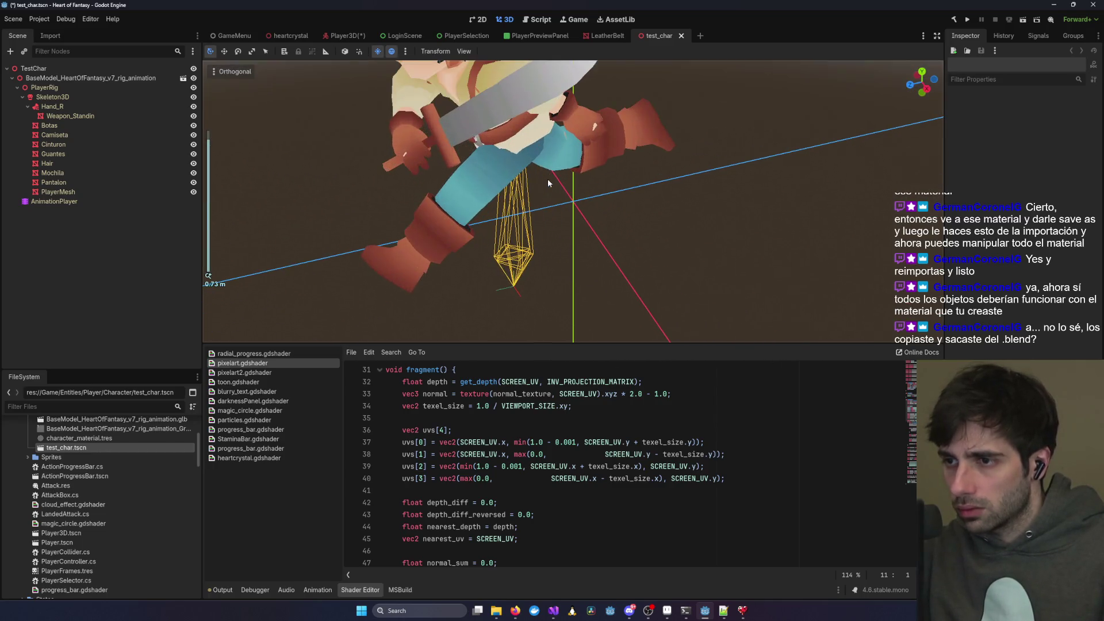
{"action": "left_click", "coordinate": [503, 134]}
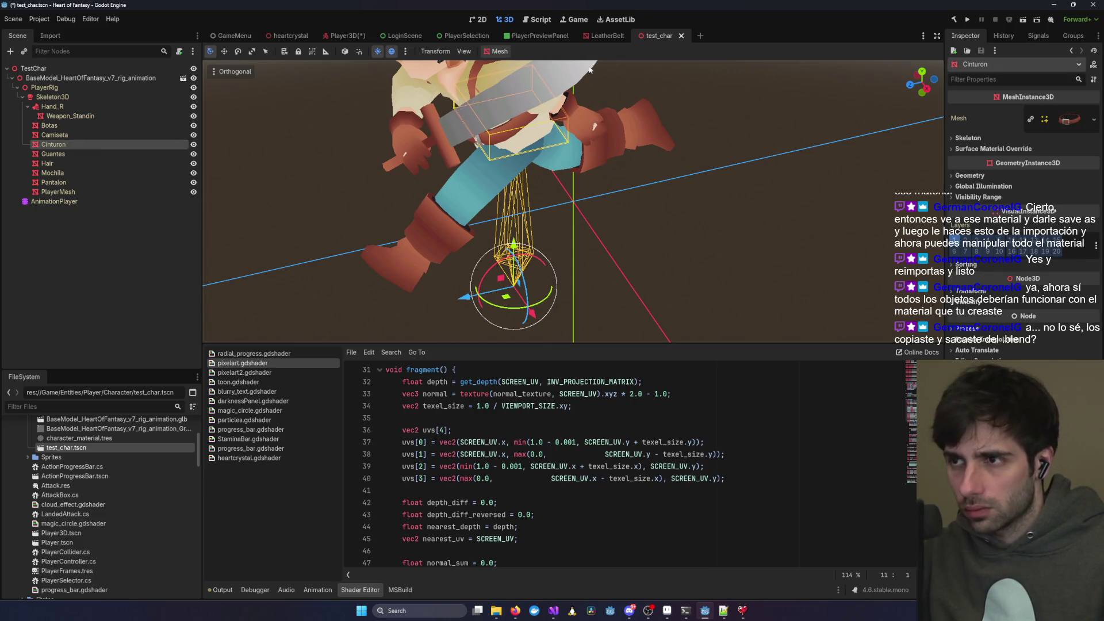
{"action": "left_click", "coordinate": [607, 36]}
{"action": "key", "text": "ctrl+v"}
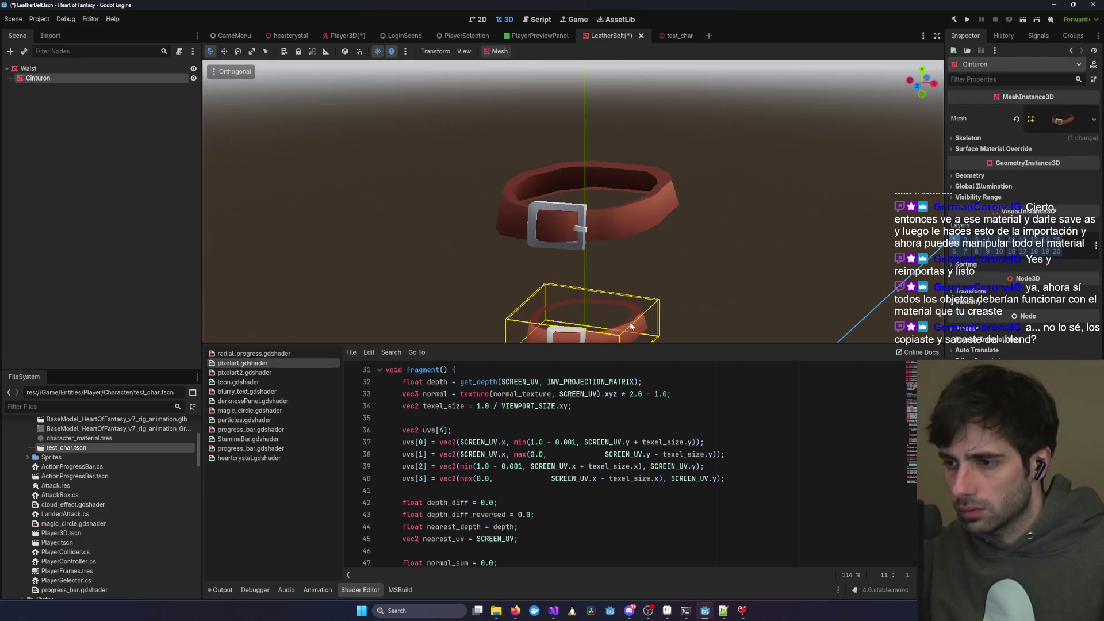
{"action": "mouse_move", "coordinate": [608, 337]}
{"action": "left_mouse_down"}
{"action": "mouse_move", "coordinate": [598, 322]}
{"action": "mouse_move", "coordinate": [749, 178]}
{"action": "mouse_move", "coordinate": [674, 185]}
{"action": "mouse_move", "coordinate": [547, 249]}
{"action": "mouse_move", "coordinate": [558, 254]}
{"action": "mouse_move", "coordinate": [565, 181]}
{"action": "mouse_move", "coordinate": [592, 171]}
{"action": "left_mouse_up"}
{"action": "scroll", "coordinate": [592, 171], "scroll_direction": "up", "scroll_amount": 2}
{"action": "scroll", "coordinate": [592, 171], "scroll_direction": "up", "scroll_amount": 6}
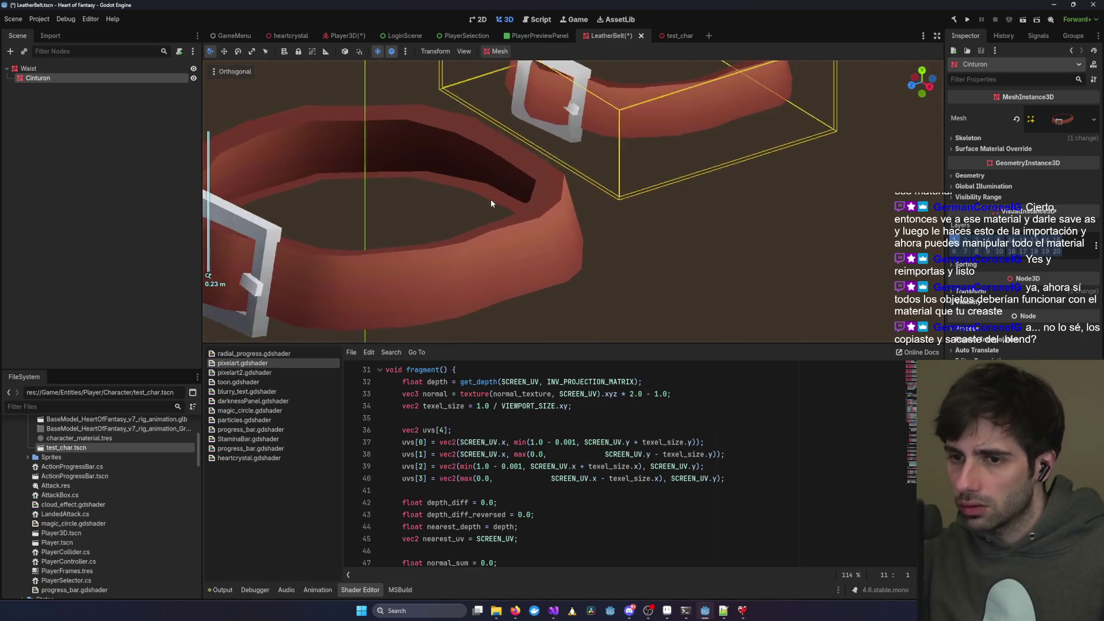
- Move the pasted Cinturon beside the original Waist belt and compare both from several angles
{"action": "mouse_move", "coordinate": [667, 160]}
{"action": "left_mouse_down"}
{"action": "mouse_move", "coordinate": [592, 164]}
{"action": "mouse_move", "coordinate": [479, 232]}
{"action": "left_mouse_up"}
{"action": "mouse_move", "coordinate": [293, 311]}
{"action": "left_mouse_down"}
{"action": "mouse_move", "coordinate": [667, 139]}
{"action": "mouse_move", "coordinate": [671, 91]}
{"action": "left_mouse_up"}
{"action": "scroll", "coordinate": [670, 92], "scroll_direction": "down", "scroll_amount": 5}
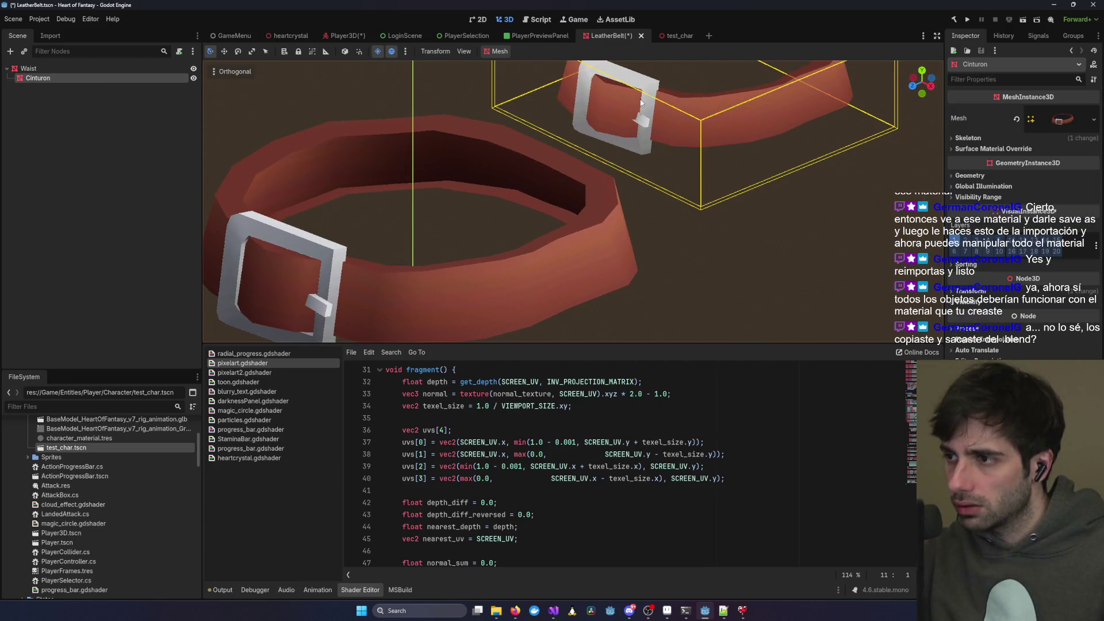
{"action": "key", "text": "g"}
{"action": "left_click", "coordinate": [715, 192]}
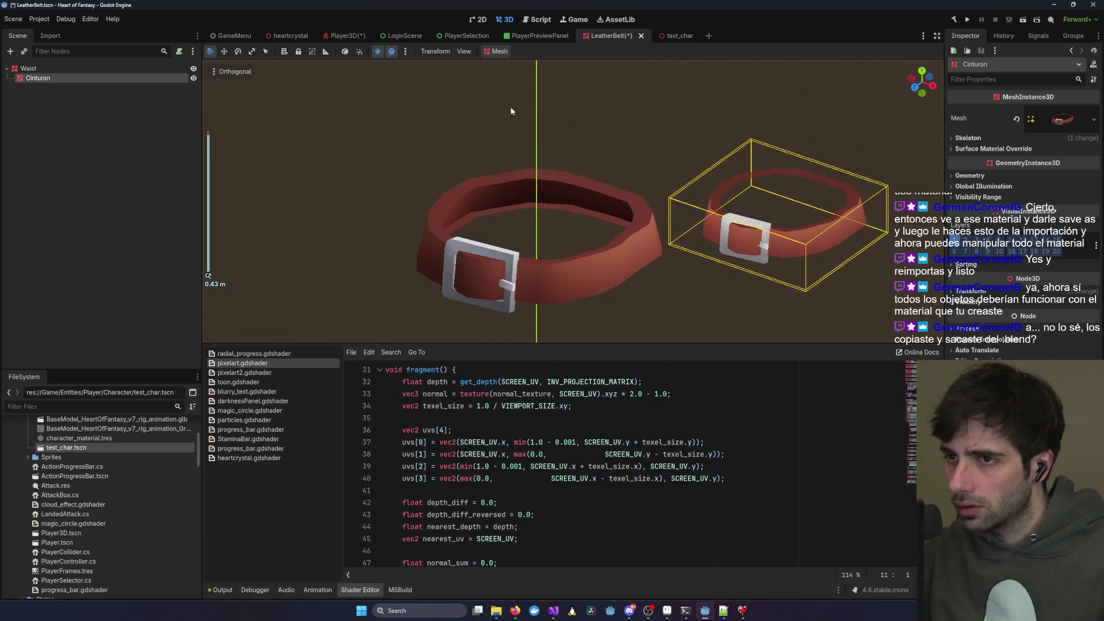
{"action": "left_click", "coordinate": [345, 36]}
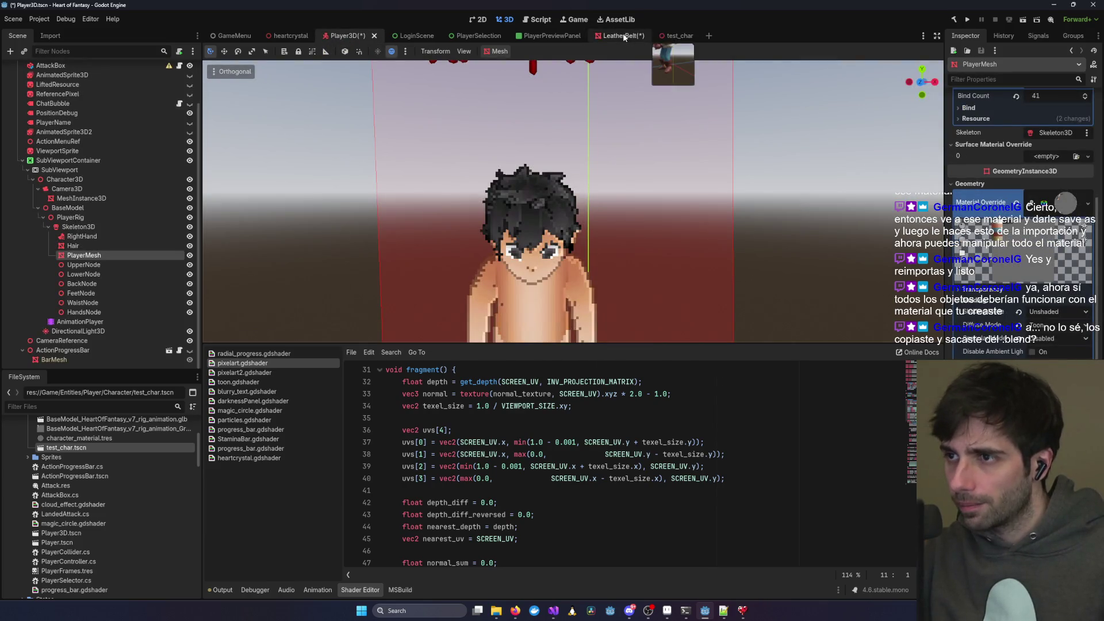
{"action": "left_click", "coordinate": [625, 36]}
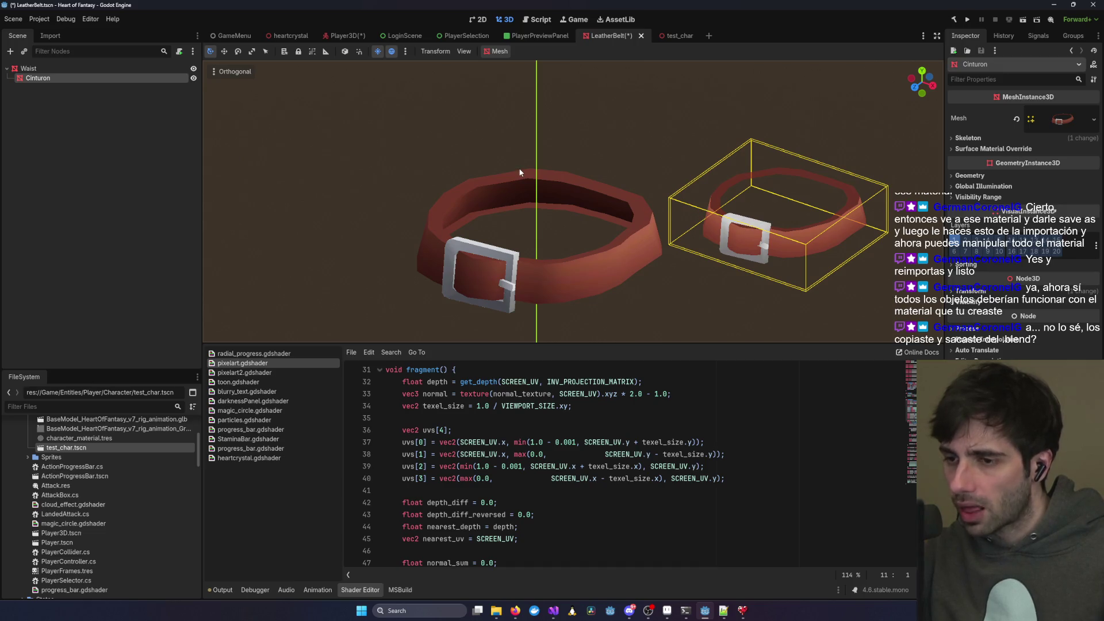
{"action": "mouse_move", "coordinate": [796, 219]}
{"action": "left_mouse_down"}
{"action": "mouse_move", "coordinate": [707, 233]}
{"action": "mouse_move", "coordinate": [736, 220]}
{"action": "left_mouse_up"}
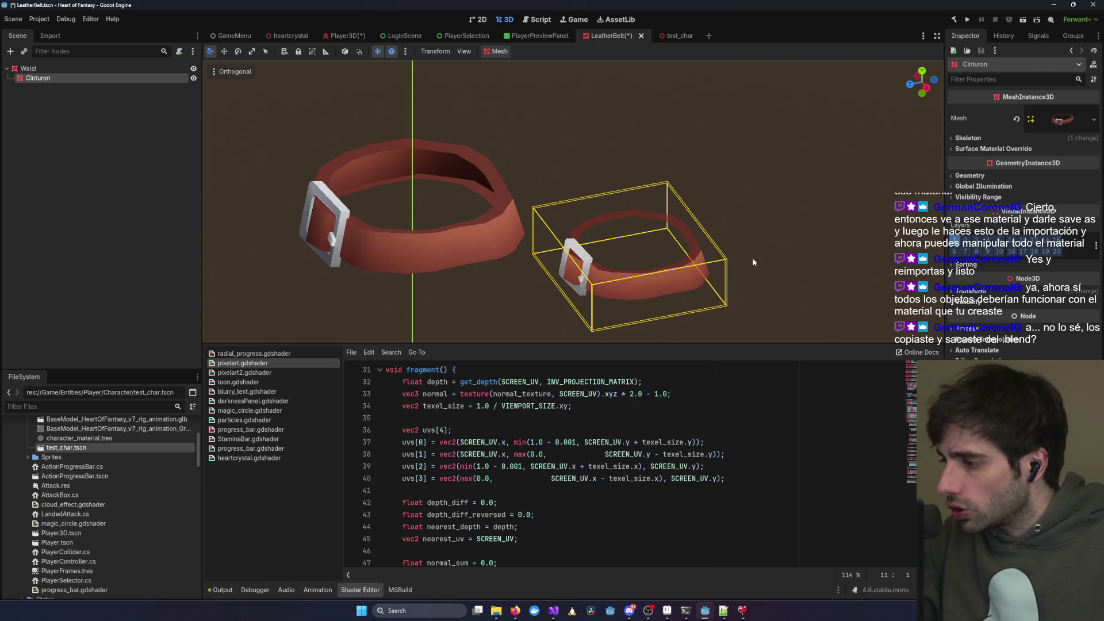
{"action": "mouse_move", "coordinate": [774, 240]}
{"action": "left_mouse_down"}
{"action": "mouse_move", "coordinate": [748, 244]}
{"action": "mouse_move", "coordinate": [759, 239]}
{"action": "left_mouse_up"}
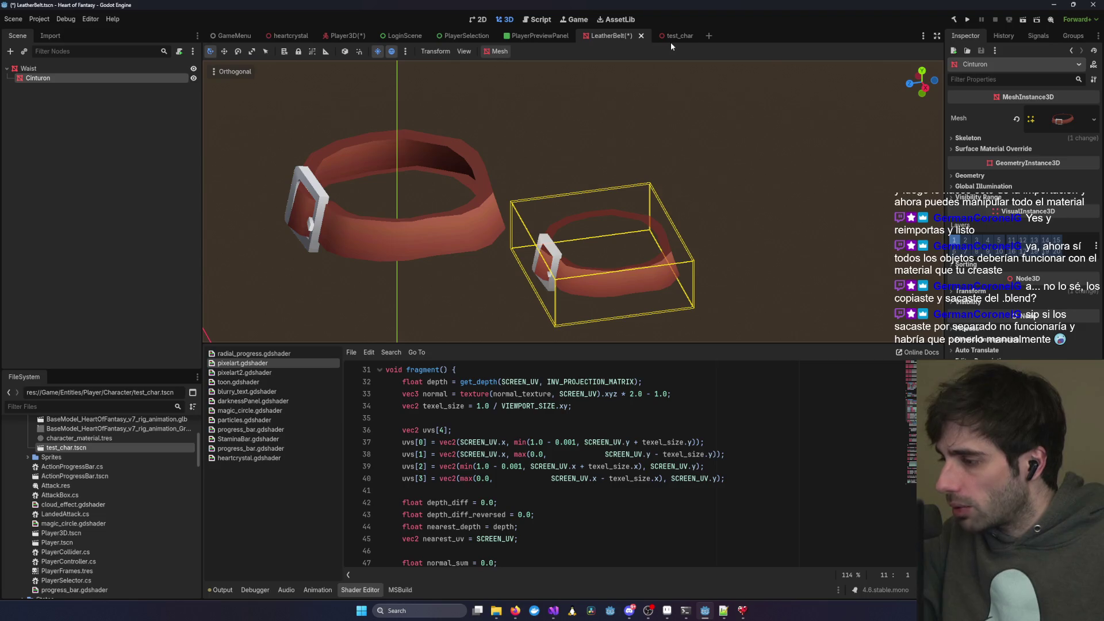
{"action": "mouse_move", "coordinate": [667, 36]}
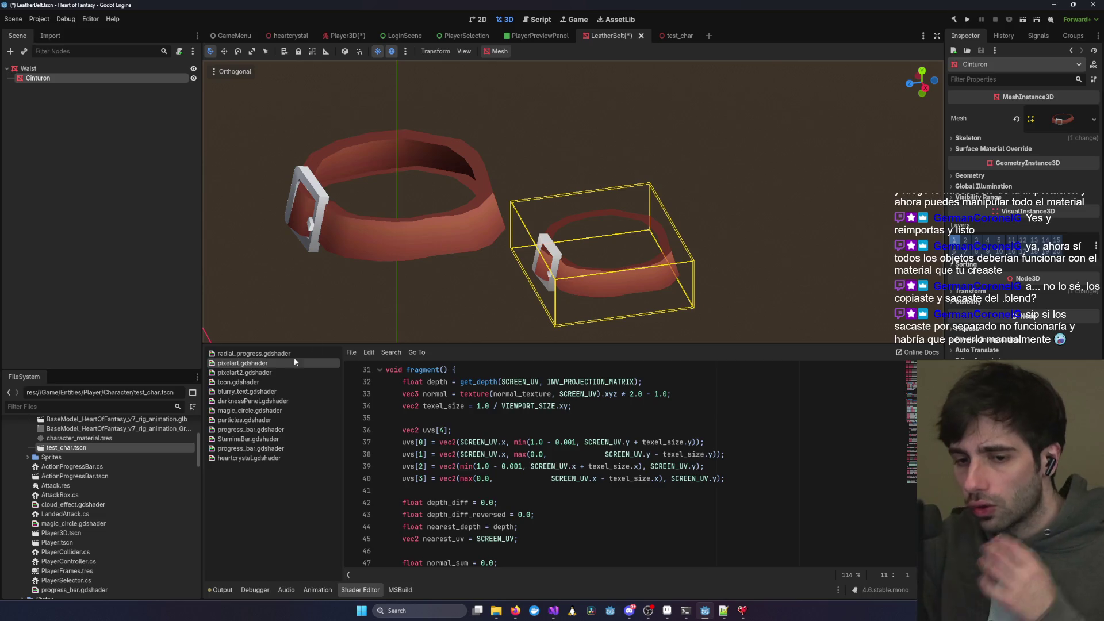
- Check the character .glb model's import settings and close them
{"action": "scroll", "coordinate": [143, 467], "scroll_direction": "up", "scroll_amount": 3}
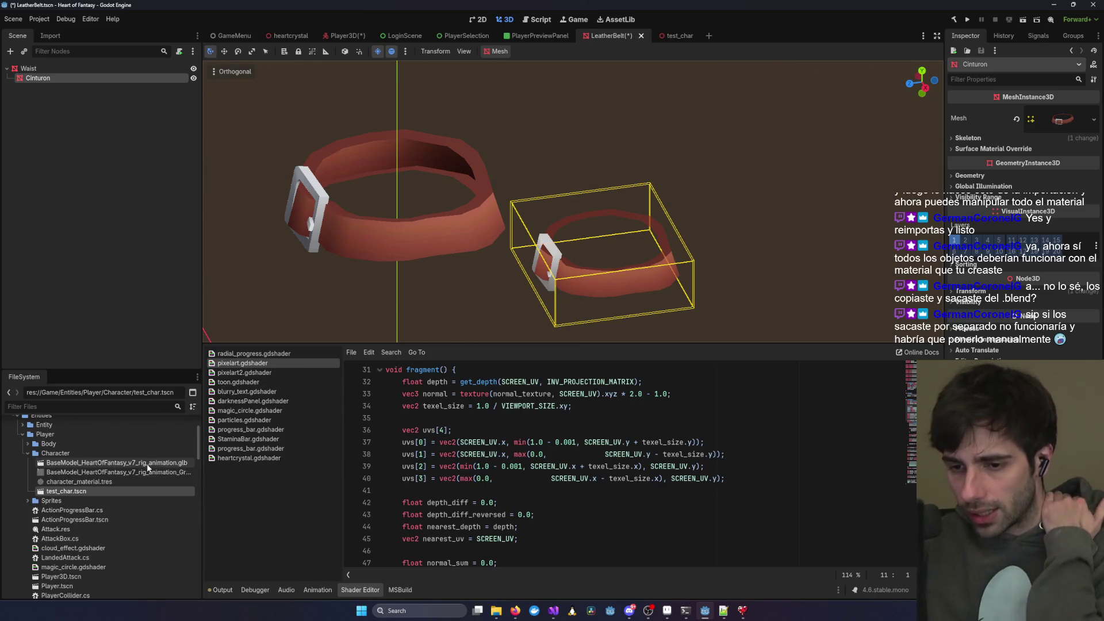
{"action": "double_click", "coordinate": [147, 465]}
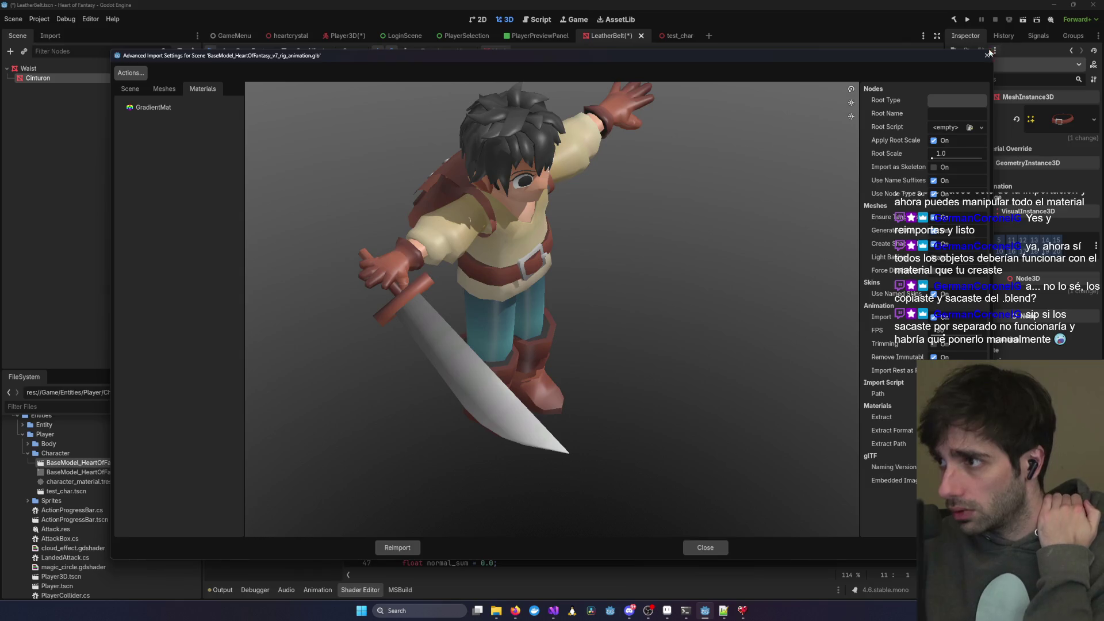
{"action": "left_click", "coordinate": [988, 56]}
- In test_char, add a second character instance, select its Cinturon belt and look around both
{"action": "double_click", "coordinate": [66, 491]}
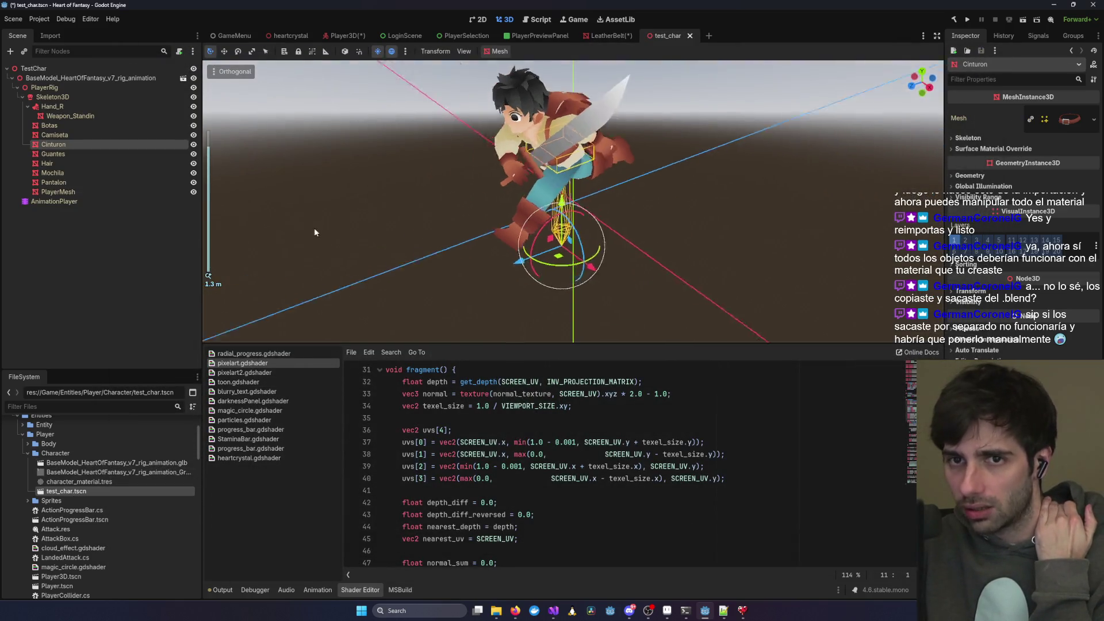
{"action": "mouse_move", "coordinate": [61, 466]}
{"action": "left_mouse_down"}
{"action": "mouse_move", "coordinate": [333, 253]}
{"action": "mouse_move", "coordinate": [805, 230]}
{"action": "left_mouse_up"}
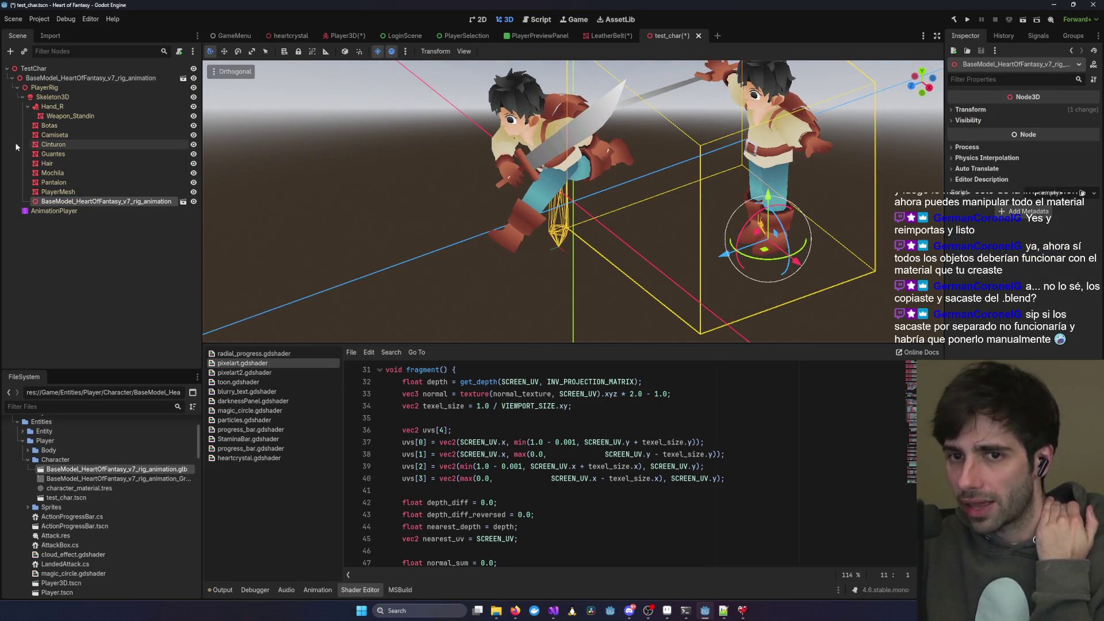
{"action": "left_click", "coordinate": [55, 145]}
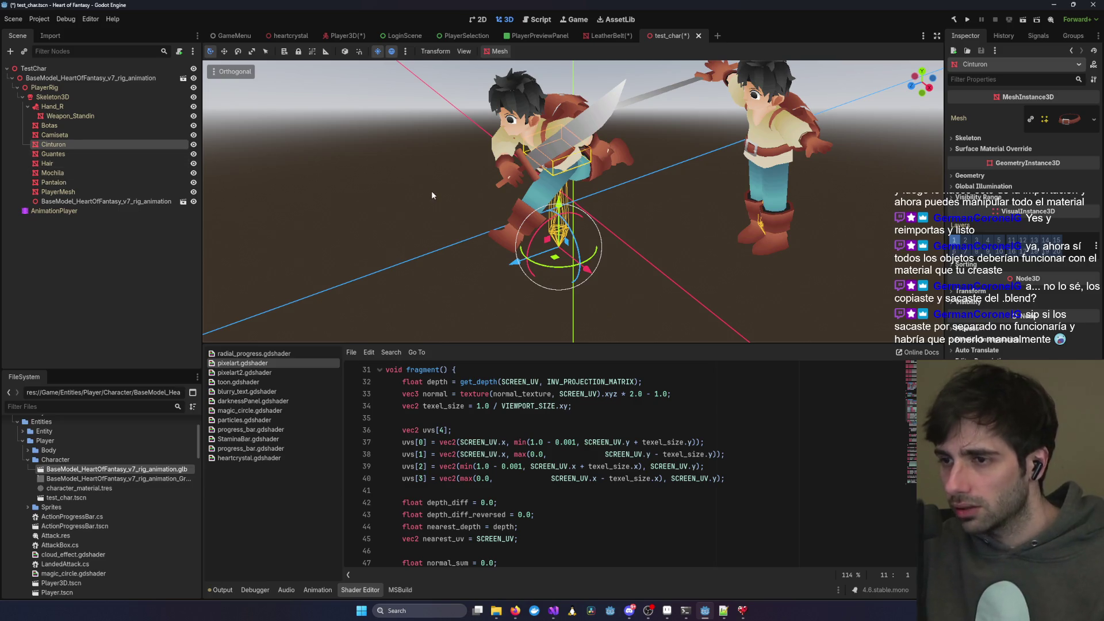
{"action": "left_click_drag", "start_coordinate": [431, 190], "coordinate": [450, 191]}
{"action": "mouse_move", "coordinate": [735, 167]}
{"action": "left_mouse_down"}
{"action": "mouse_move", "coordinate": [567, 257]}
{"action": "mouse_move", "coordinate": [497, 264]}
{"action": "mouse_move", "coordinate": [572, 252]}
{"action": "mouse_move", "coordinate": [553, 250]}
{"action": "left_mouse_up"}
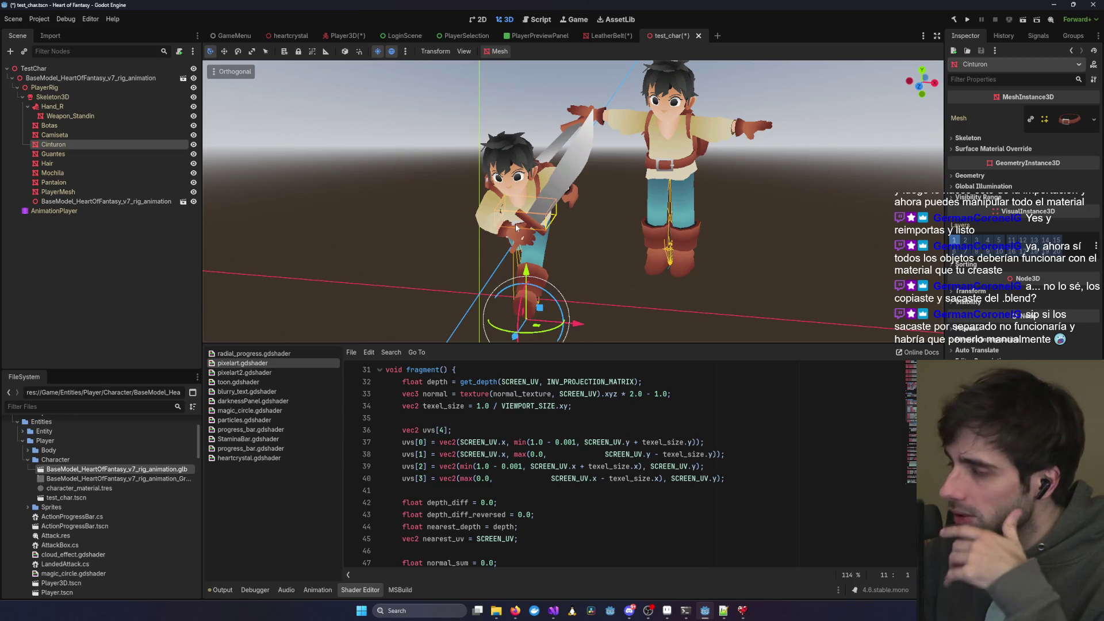
{"action": "scroll", "coordinate": [643, 230], "scroll_direction": "down", "scroll_amount": 2}
{"action": "left_click_drag", "start_coordinate": [650, 183], "coordinate": [668, 91]}
- Close test_char without saving and undo the pasted Cinturon in LeatherBelt
{"action": "key", "text": "ctrl+shift+w"}
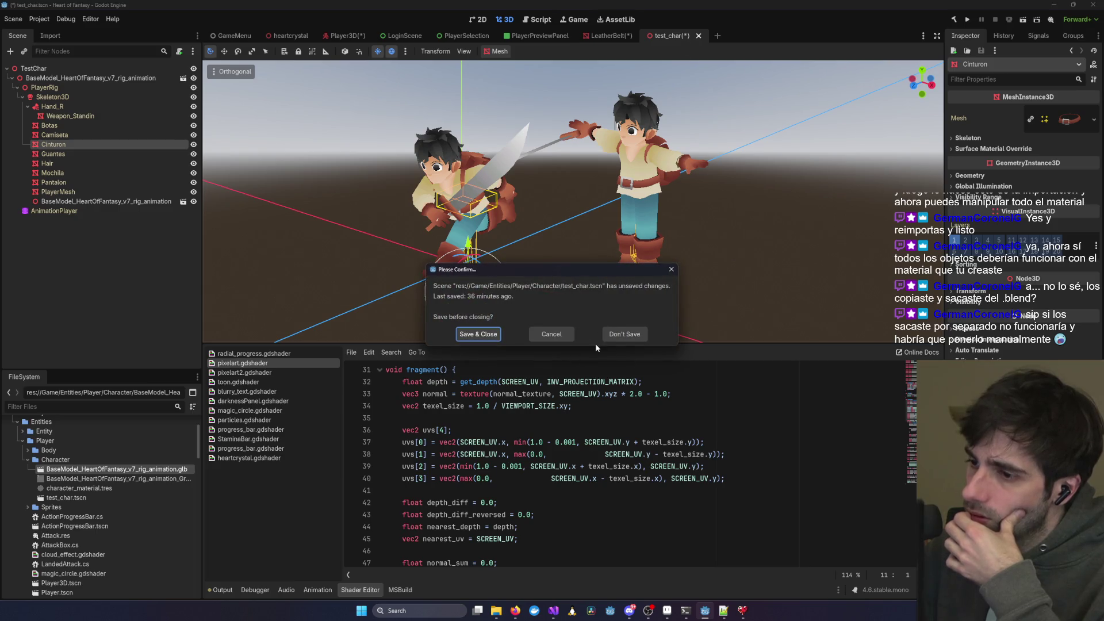
{"action": "left_click", "coordinate": [624, 334]}
{"action": "mouse_move", "coordinate": [555, 263]}
{"action": "left_mouse_down"}
{"action": "mouse_move", "coordinate": [647, 243]}
{"action": "mouse_move", "coordinate": [631, 242]}
{"action": "left_mouse_up"}
{"action": "key", "text": "ctrl+z"}
{"action": "key", "text": "alt+Tab"}
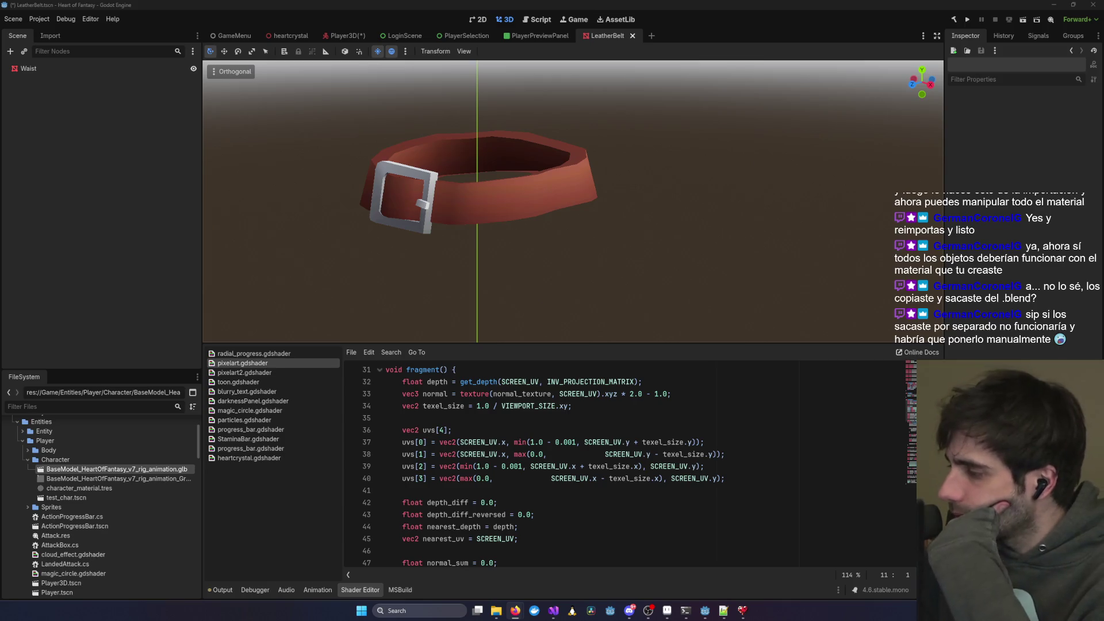
- Select the Waist belt mesh and inspect it from several angles, buckle facing front
{"action": "left_click", "coordinate": [493, 207]}
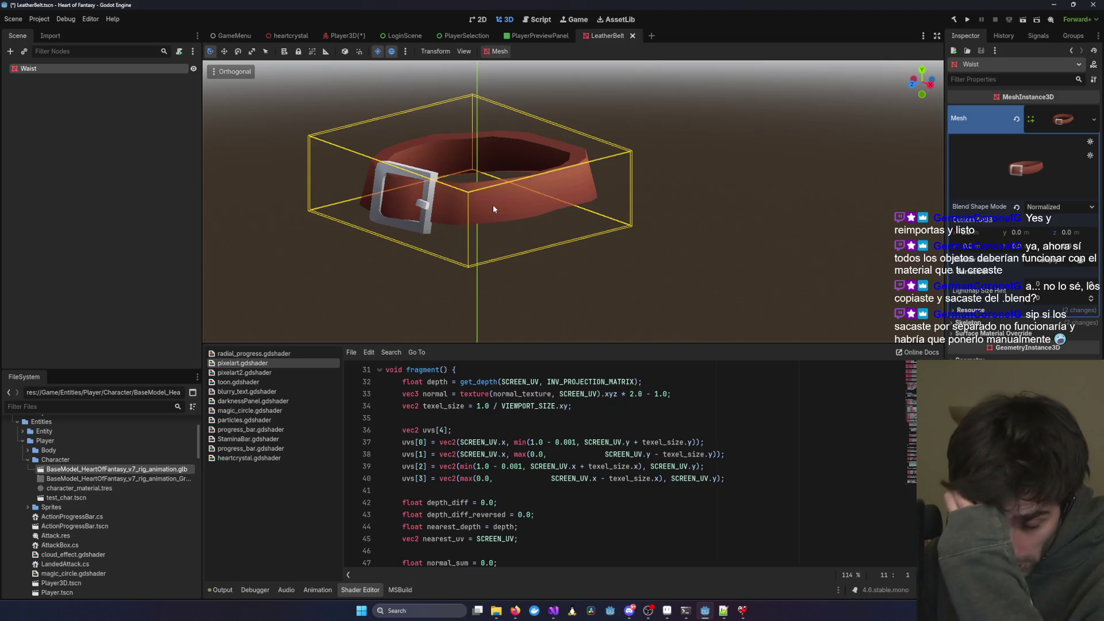
{"action": "left_click_drag", "start_coordinate": [478, 224], "coordinate": [356, 276]}
{"action": "scroll", "coordinate": [341, 287], "scroll_direction": "up", "scroll_amount": 5}
{"action": "scroll", "coordinate": [440, 267], "scroll_direction": "down", "scroll_amount": 5}
{"action": "mouse_move", "coordinate": [441, 268]}
{"action": "left_mouse_down"}
{"action": "mouse_move", "coordinate": [394, 287]}
{"action": "mouse_move", "coordinate": [446, 268]}
{"action": "left_mouse_up"}
{"action": "left_click_drag", "start_coordinate": [621, 246], "coordinate": [608, 242]}
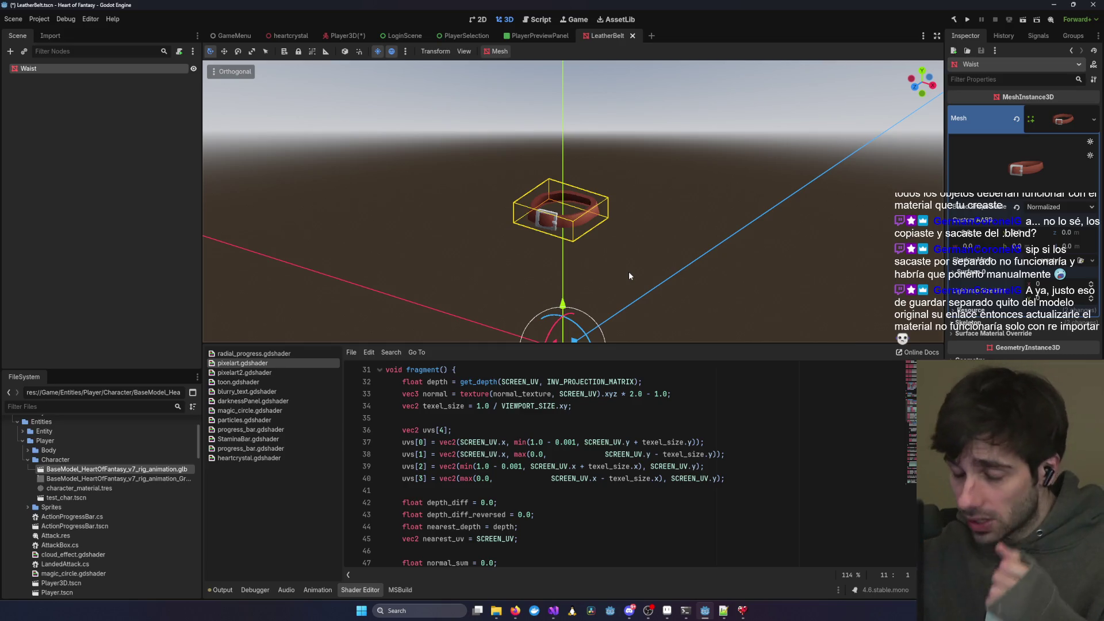
{"action": "scroll", "coordinate": [627, 274], "scroll_direction": "down", "scroll_amount": 2}
{"action": "scroll", "coordinate": [626, 279], "scroll_direction": "down", "scroll_amount": 3}
{"action": "mouse_move", "coordinate": [615, 282]}
{"action": "left_mouse_down"}
{"action": "mouse_move", "coordinate": [647, 289]}
{"action": "mouse_move", "coordinate": [629, 288]}
{"action": "left_mouse_up"}
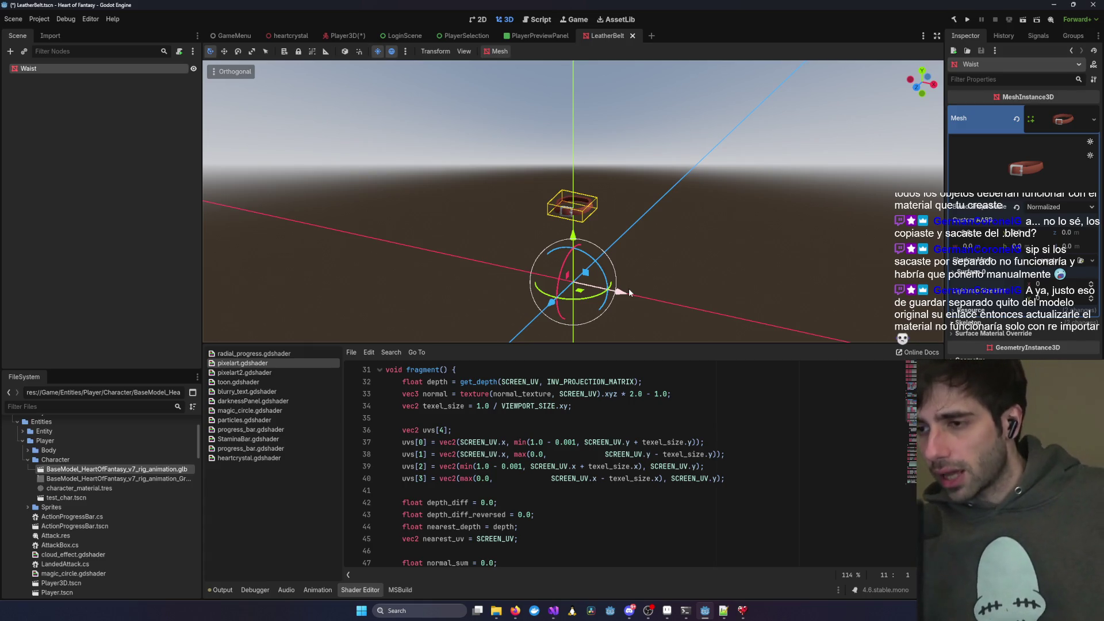
{"action": "scroll", "coordinate": [629, 288], "scroll_direction": "up", "scroll_amount": 3}
{"action": "mouse_move", "coordinate": [614, 299]}
{"action": "left_mouse_down"}
{"action": "mouse_move", "coordinate": [440, 298]}
{"action": "mouse_move", "coordinate": [698, 298]}
{"action": "left_mouse_up"}
{"action": "scroll", "coordinate": [747, 295], "scroll_direction": "down", "scroll_amount": 2}
{"action": "mouse_move", "coordinate": [778, 293]}
{"action": "left_mouse_down"}
{"action": "mouse_move", "coordinate": [844, 288]}
{"action": "mouse_move", "coordinate": [711, 295]}
{"action": "mouse_move", "coordinate": [734, 242]}
{"action": "left_mouse_up"}
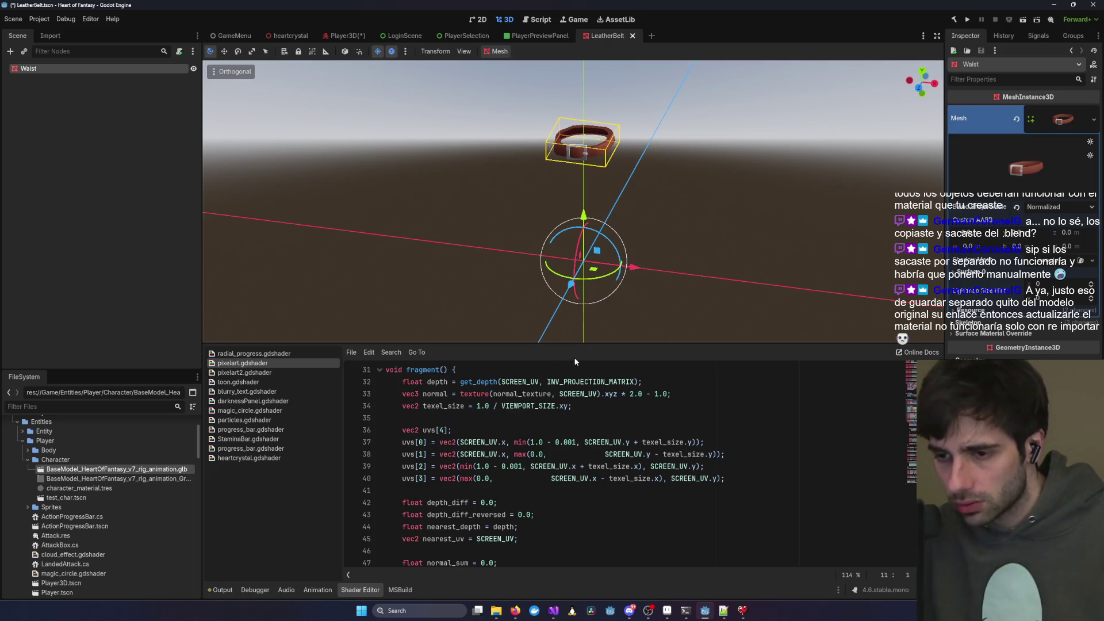
{"action": "left_click_drag", "start_coordinate": [692, 213], "coordinate": [589, 224]}
{"action": "scroll", "coordinate": [589, 224], "scroll_direction": "up", "scroll_amount": 2}
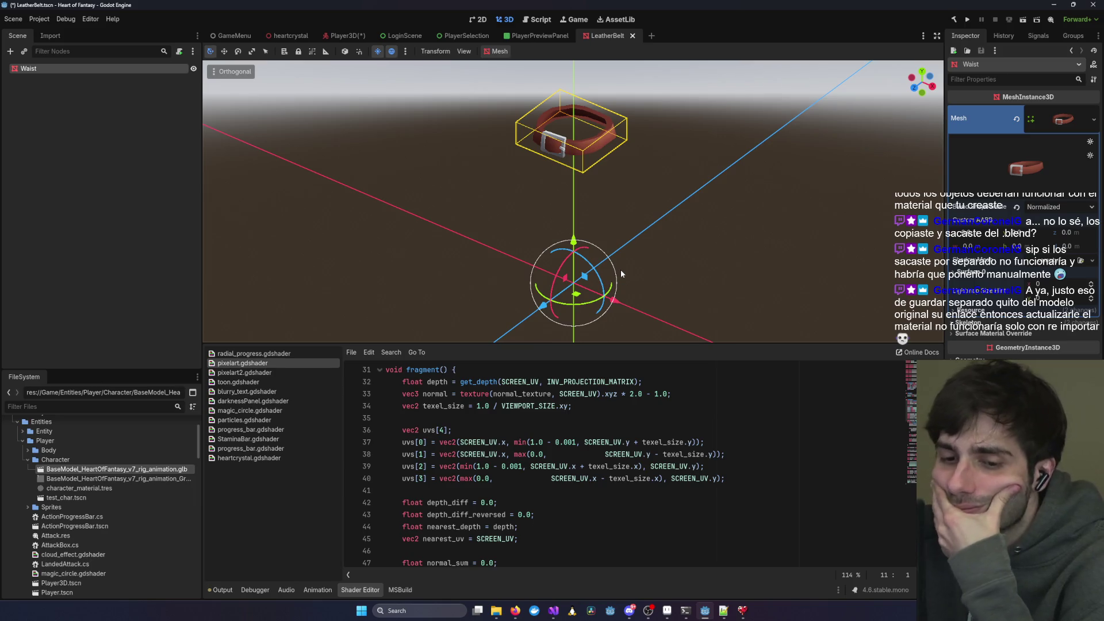
- Glance at the PlayerPreviewPanel scene, then bring up the Player3D character scene
{"action": "left_click", "coordinate": [537, 36]}
{"action": "left_click", "coordinate": [605, 36]}
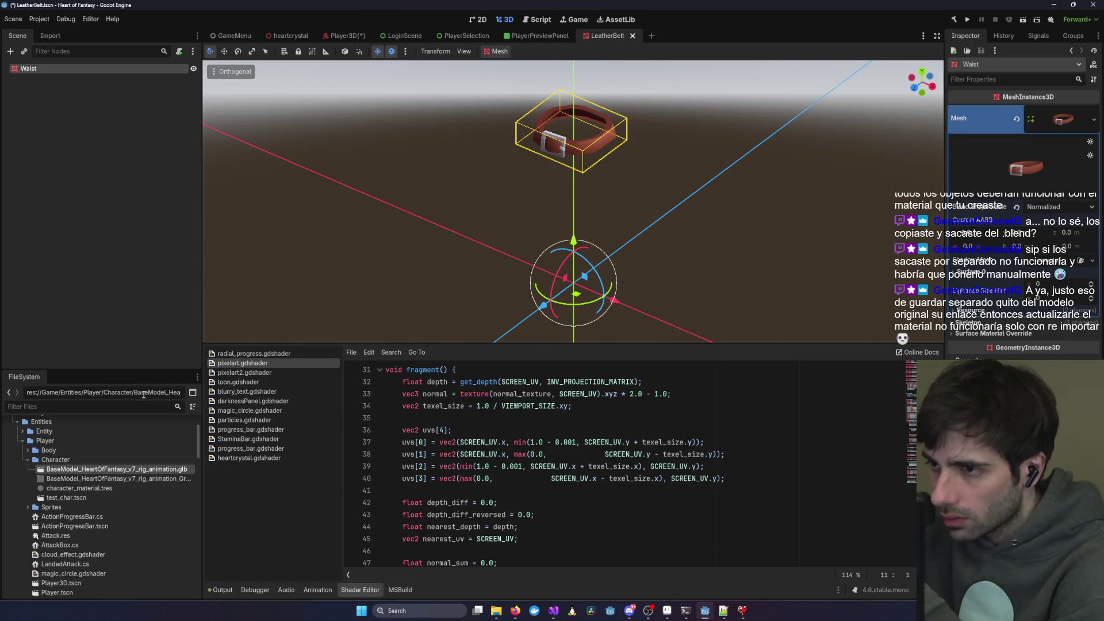
{"action": "left_click", "coordinate": [344, 36]}
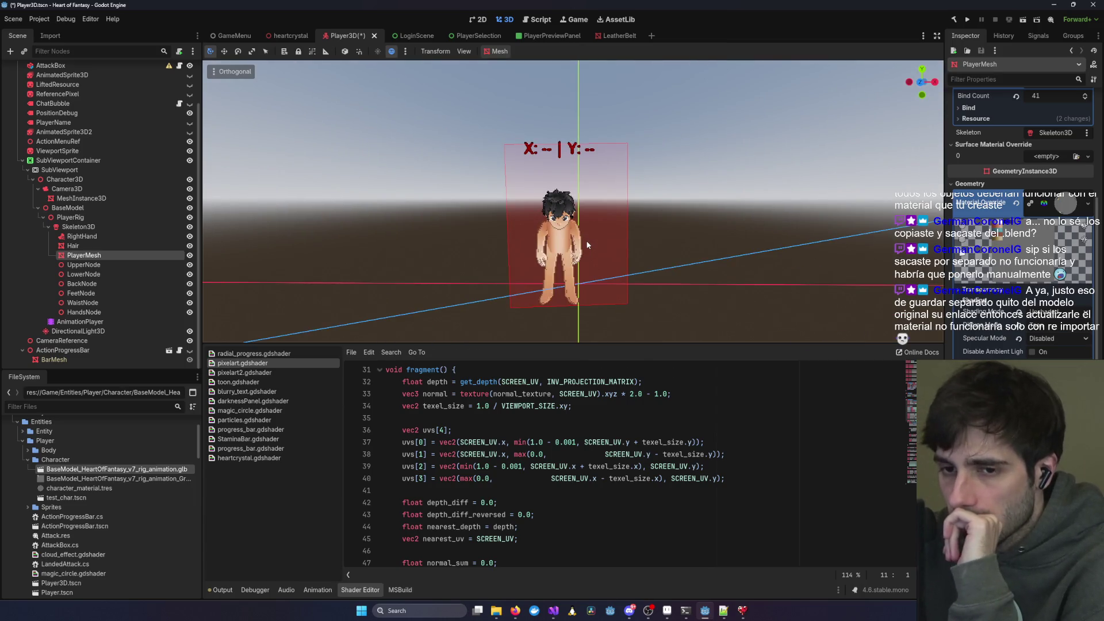
- Scroll pixelart.gdshader to the top, then go to Firefox's Godot Shaders Fresnel snippet page
{"action": "scroll", "coordinate": [588, 244], "scroll_direction": "up", "scroll_amount": 2}
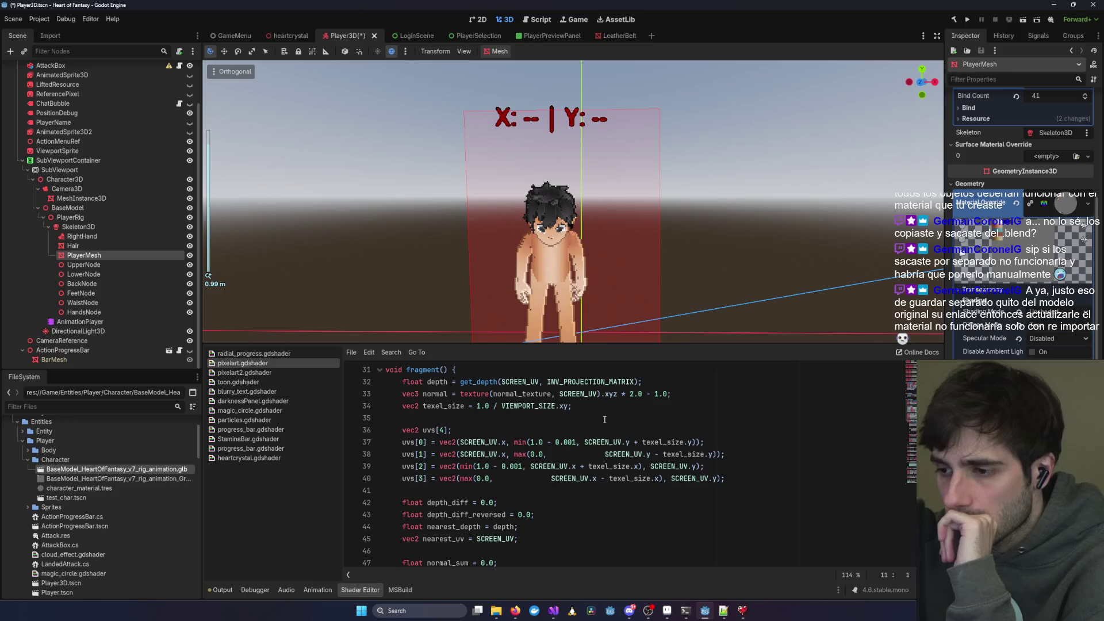
{"action": "scroll", "coordinate": [598, 449], "scroll_direction": "up", "scroll_amount": 3}
{"action": "scroll", "coordinate": [598, 449], "scroll_direction": "up", "scroll_amount": 3}
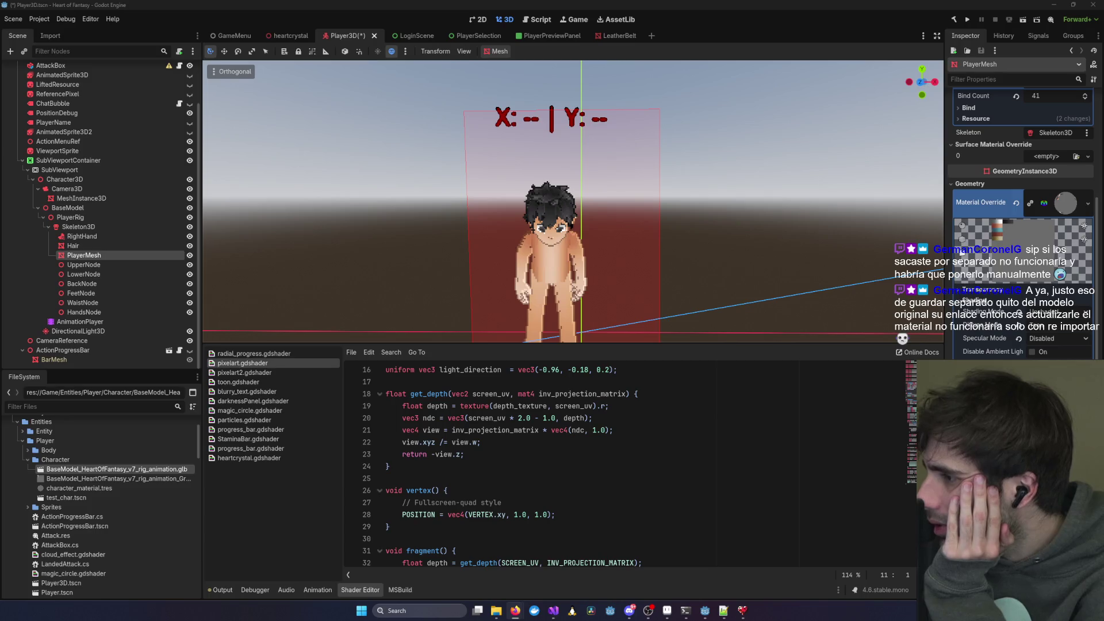
{"action": "key", "text": "alt+Tab"}
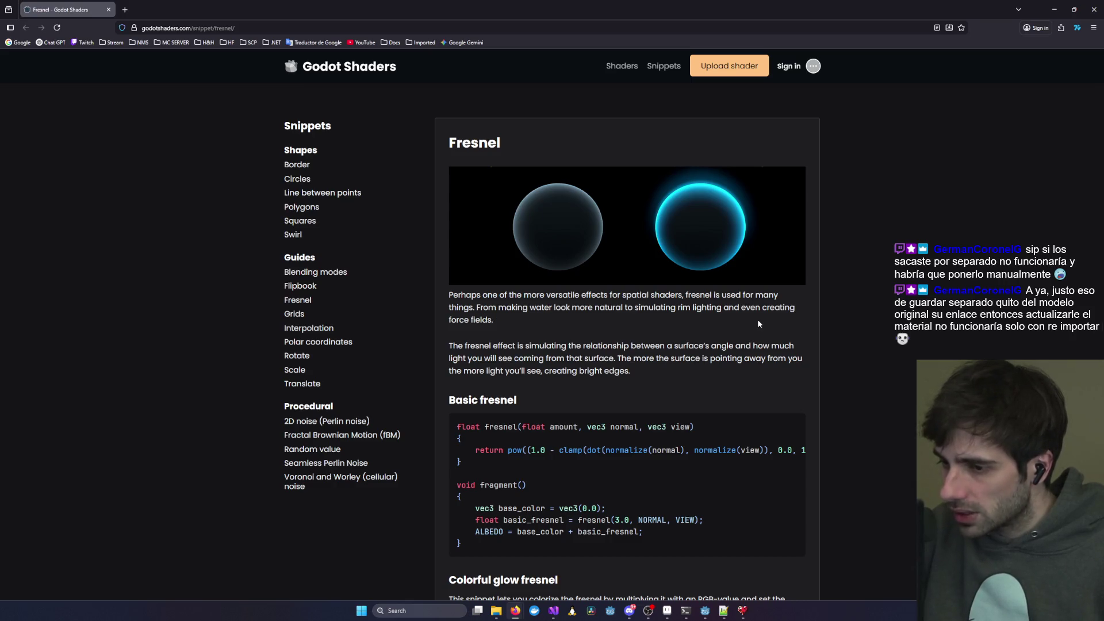
- Scroll through the Fresnel snippet page, then minimize the browser back to Godot
{"action": "scroll", "coordinate": [757, 323], "scroll_direction": "down", "scroll_amount": 3}
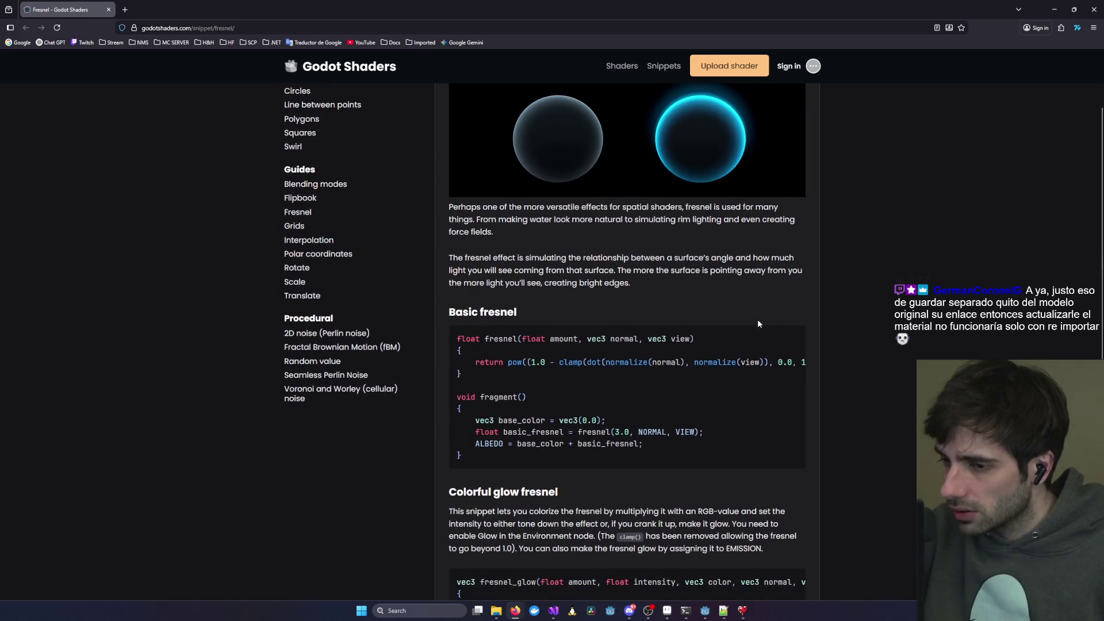
{"action": "scroll", "coordinate": [757, 319], "scroll_direction": "down", "scroll_amount": 5}
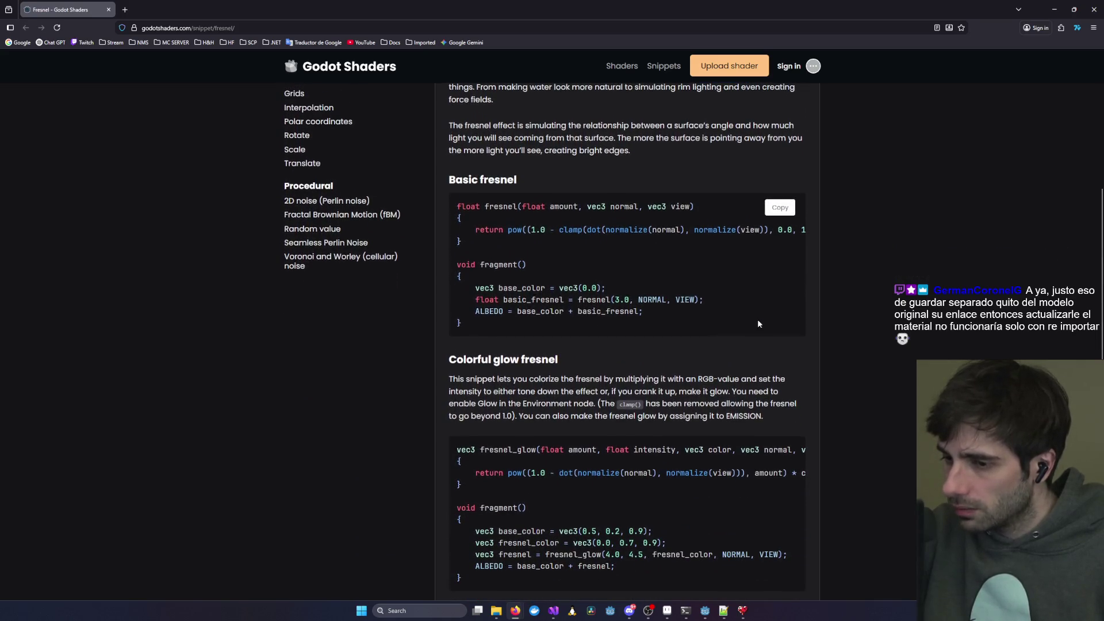
{"action": "scroll", "coordinate": [757, 319], "scroll_direction": "down", "scroll_amount": 5}
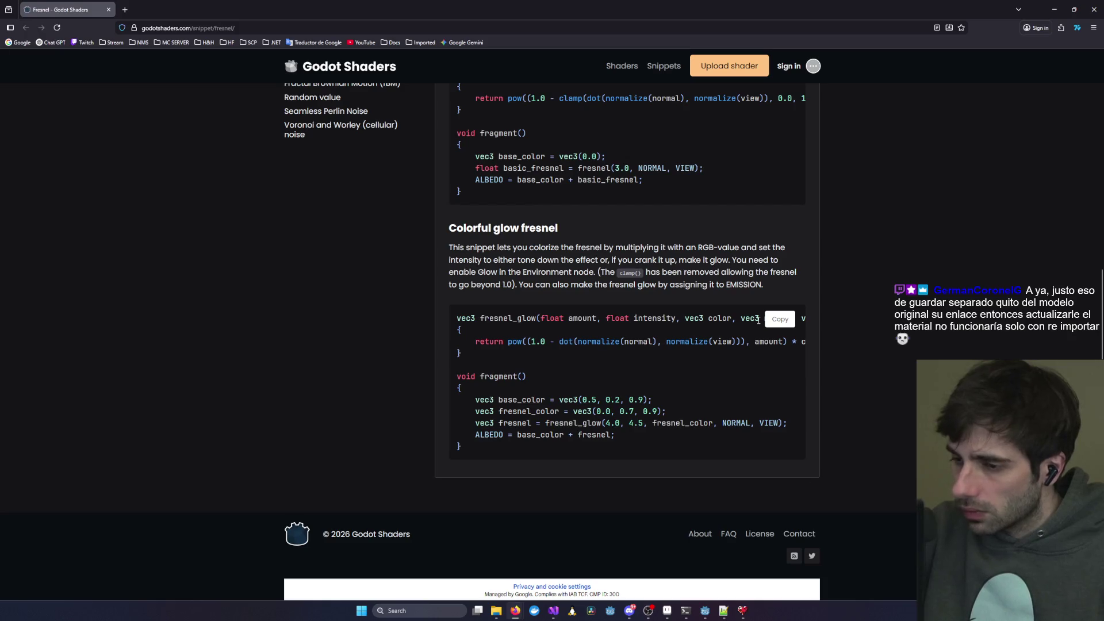
{"action": "scroll", "coordinate": [757, 324], "scroll_direction": "up", "scroll_amount": 6}
{"action": "left_click", "coordinate": [1054, 9]}
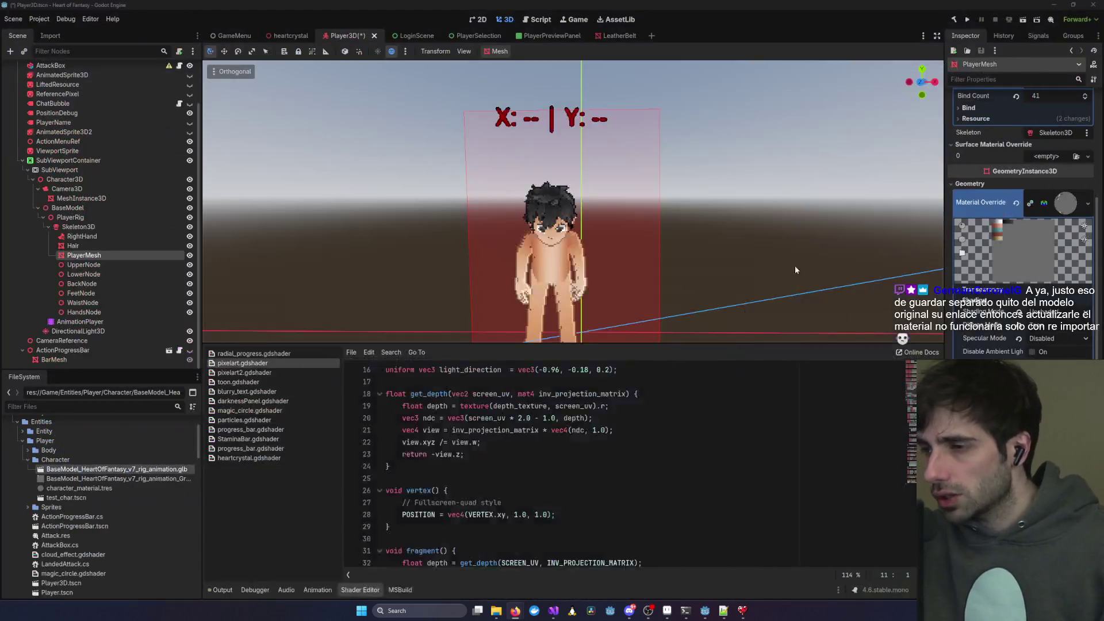
- Look over the pixelart shader code, then bring the Fresnel snippet page back
{"action": "left_click", "coordinate": [502, 489]}
{"action": "scroll", "coordinate": [503, 488], "scroll_direction": "up", "scroll_amount": 5}
{"action": "scroll", "coordinate": [505, 484], "scroll_direction": "down", "scroll_amount": 10}
{"action": "scroll", "coordinate": [506, 481], "scroll_direction": "up", "scroll_amount": 10}
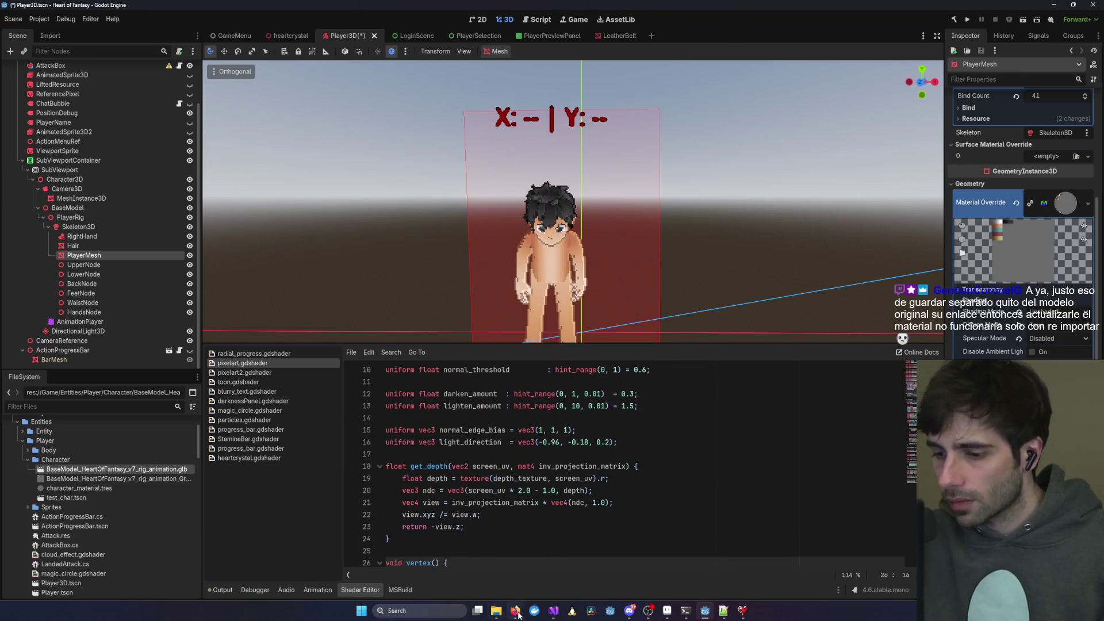
{"action": "mouse_move", "coordinate": [515, 615]}
{"action": "left_click", "coordinate": [724, 560]}
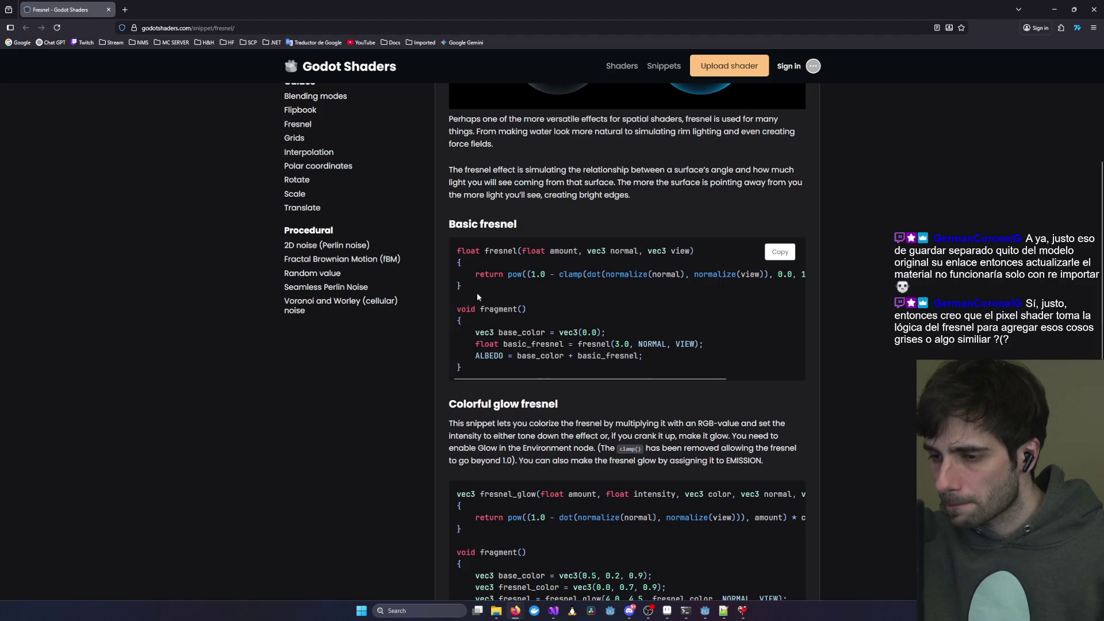
- Highlight basic_fresnel, fresnel and base_color in the Basic fresnel code, then minimize the browser
{"action": "double_click", "coordinate": [508, 344]}
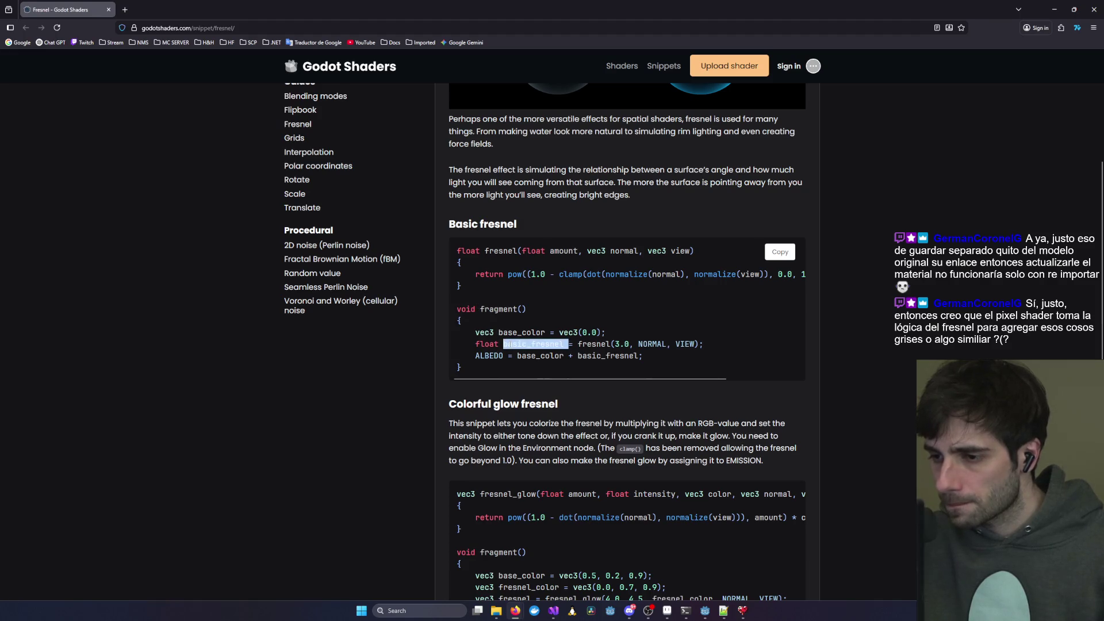
{"action": "double_click", "coordinate": [608, 355]}
{"action": "double_click", "coordinate": [535, 344]}
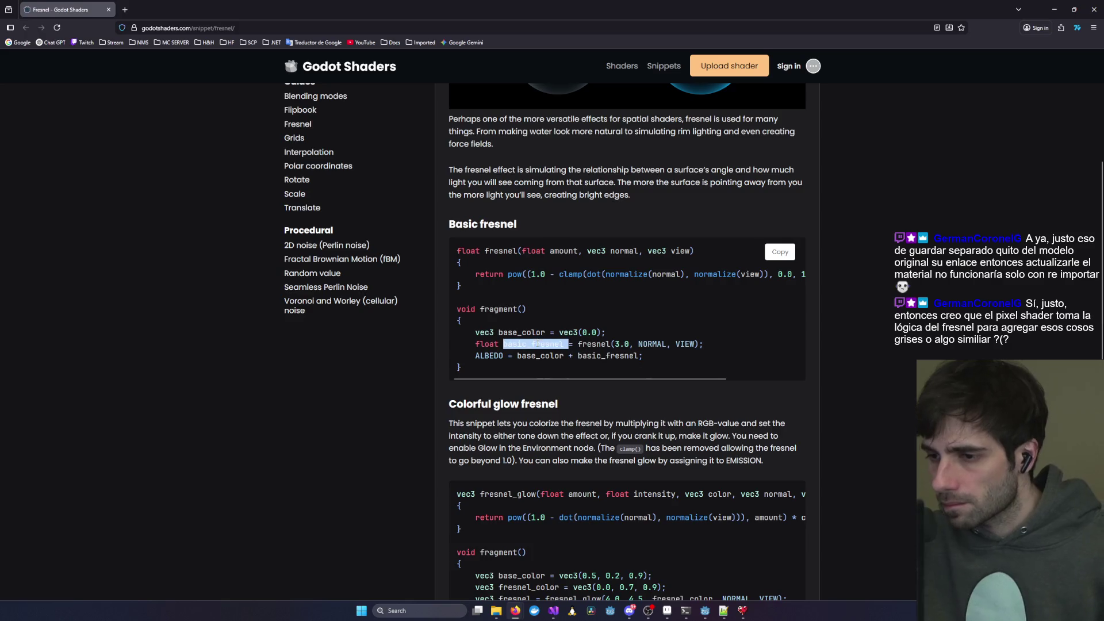
{"action": "double_click", "coordinate": [500, 251]}
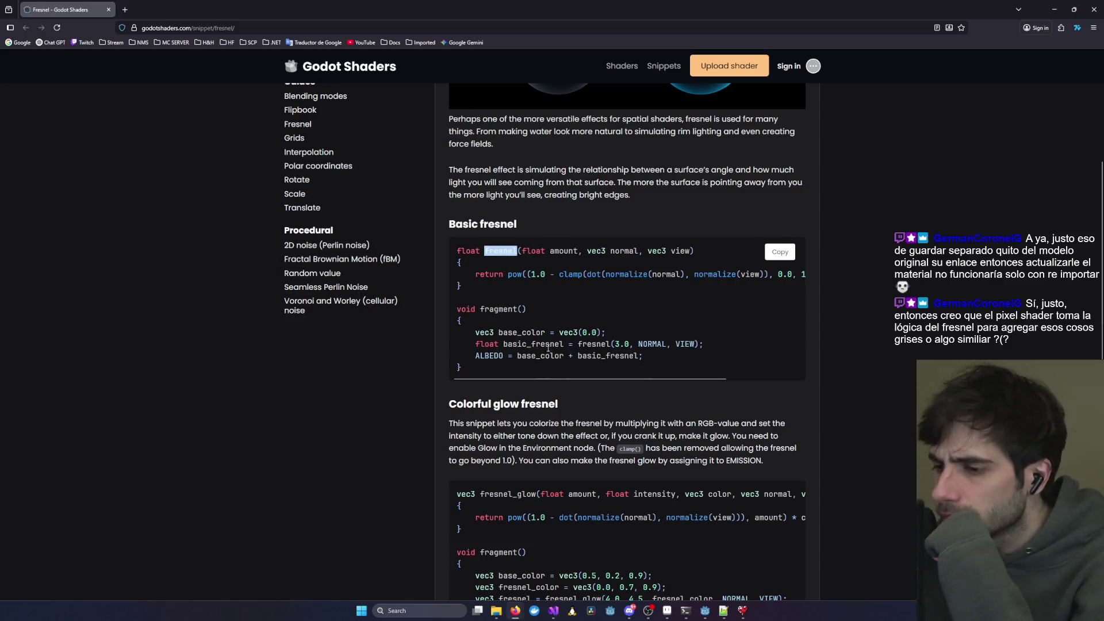
{"action": "left_click", "coordinate": [572, 355]}
{"action": "double_click", "coordinate": [573, 355]}
{"action": "double_click", "coordinate": [529, 344]}
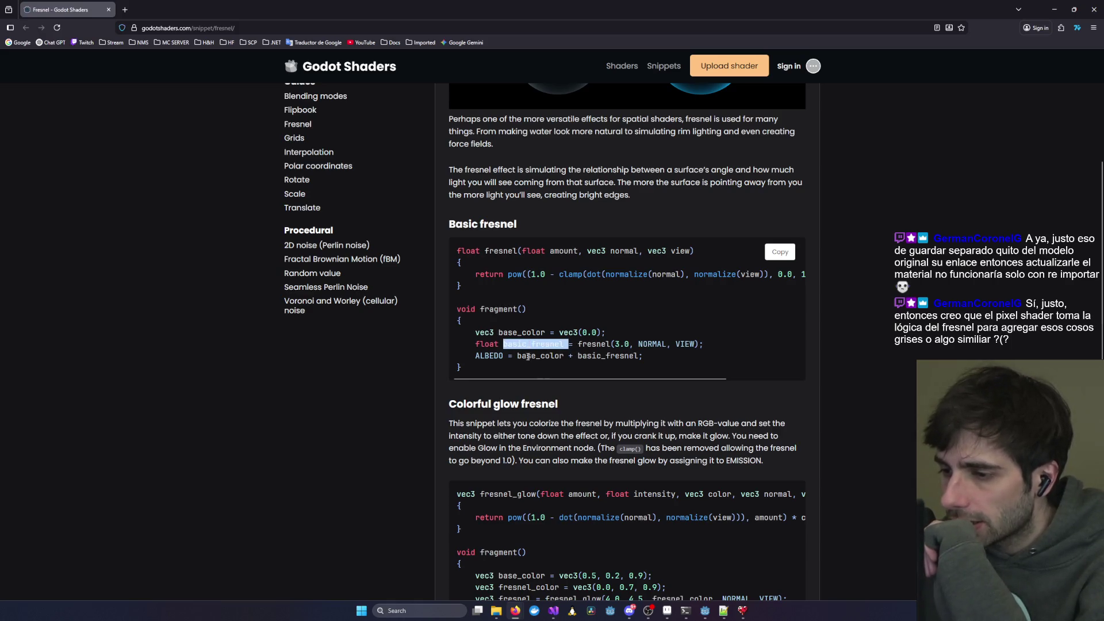
{"action": "double_click", "coordinate": [606, 356]}
{"action": "double_click", "coordinate": [530, 356]}
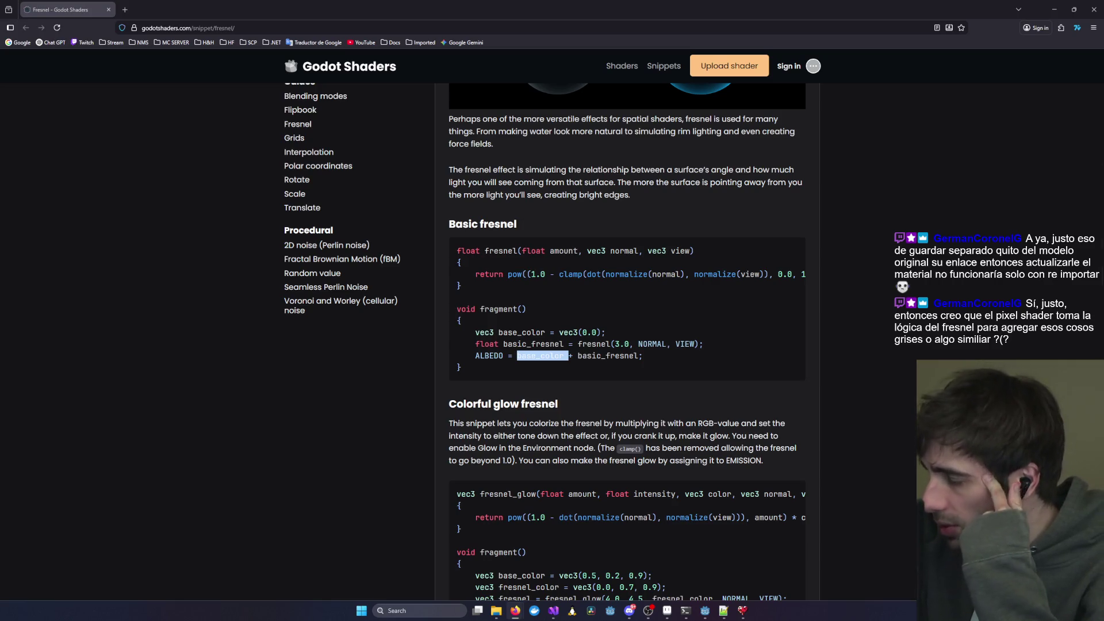
{"action": "left_click", "coordinate": [1058, 86]}
{"action": "left_click", "coordinate": [1054, 11]}
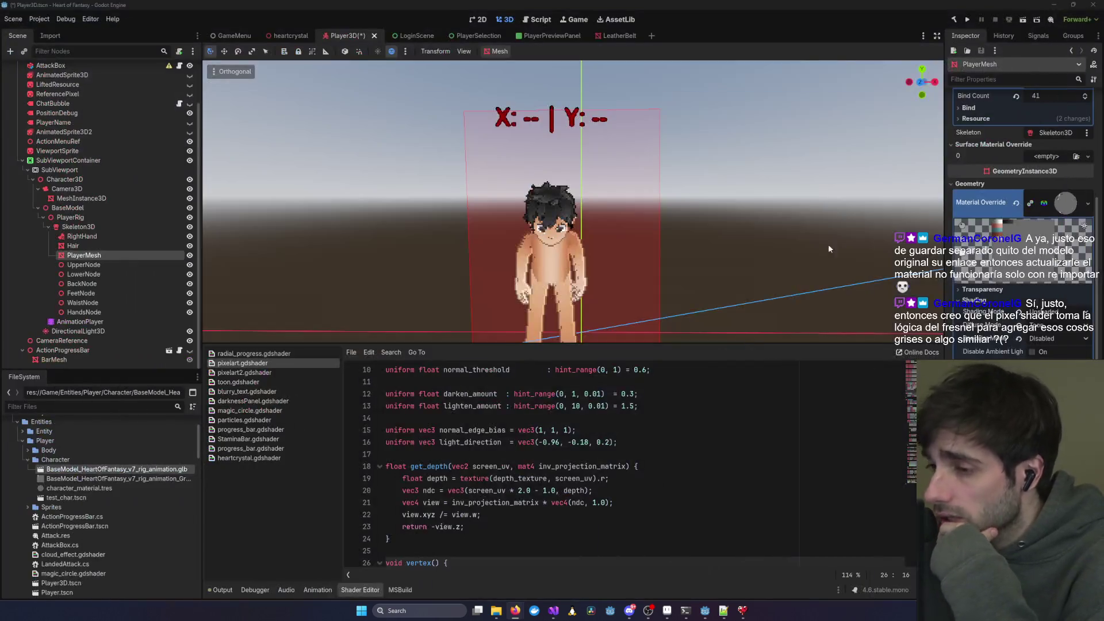
- Resize the splitter between the character preview and pixelart.gdshader, scrolling the code to line 1
{"action": "scroll", "coordinate": [603, 446], "scroll_direction": "up", "scroll_amount": 3}
{"action": "scroll", "coordinate": [603, 446], "scroll_direction": "down", "scroll_amount": 1}
{"action": "scroll", "coordinate": [604, 446], "scroll_direction": "down", "scroll_amount": 1}
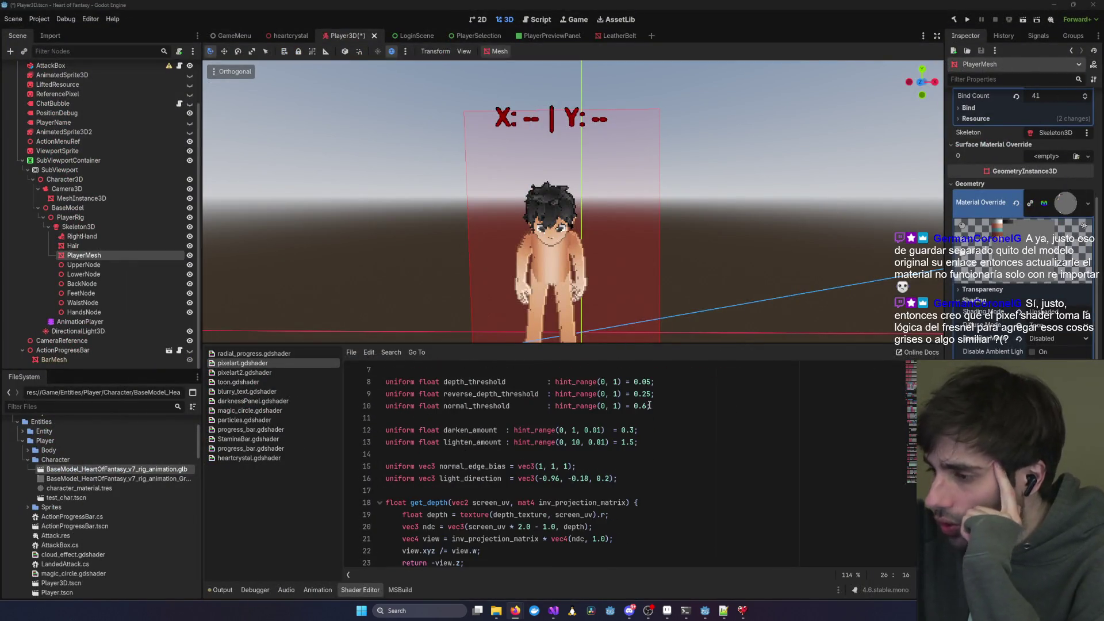
{"action": "left_click_drag", "start_coordinate": [719, 345], "coordinate": [719, 293]}
{"action": "scroll", "coordinate": [548, 251], "scroll_direction": "up", "scroll_amount": 5}
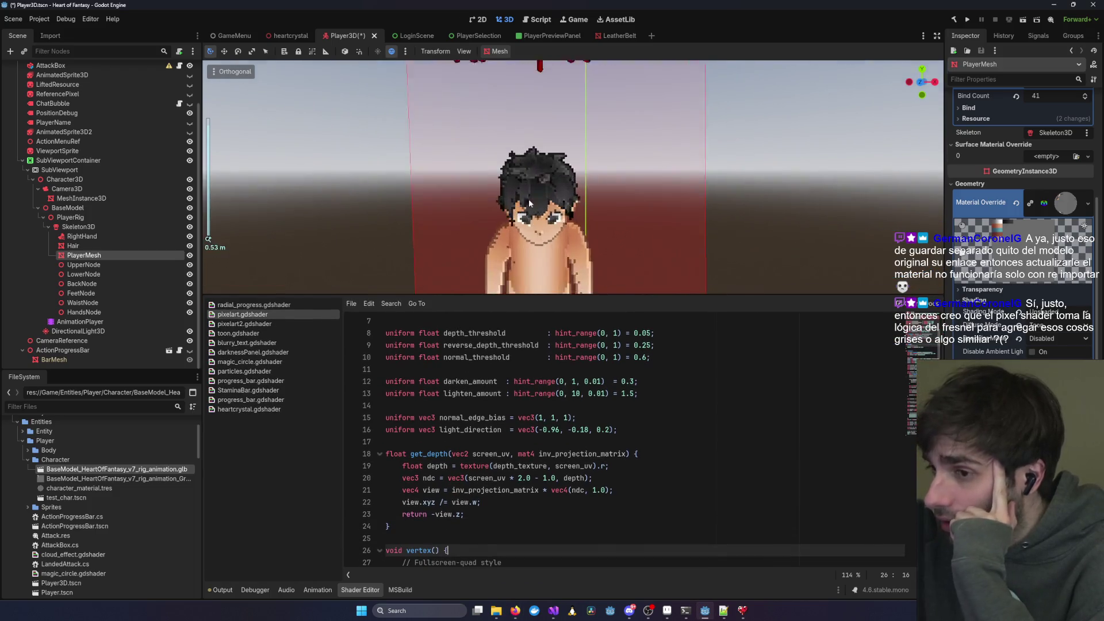
{"action": "left_click_drag", "start_coordinate": [719, 295], "coordinate": [719, 238]}
{"action": "scroll", "coordinate": [735, 369], "scroll_direction": "up", "scroll_amount": 2}
{"action": "scroll", "coordinate": [735, 370], "scroll_direction": "down", "scroll_amount": 20}
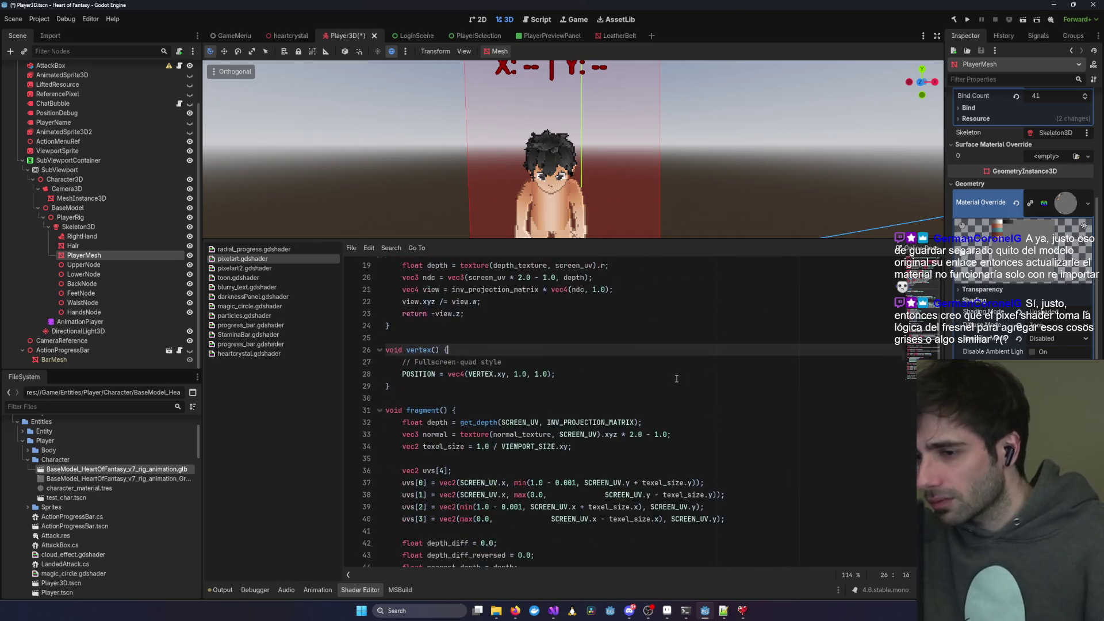
{"action": "scroll", "coordinate": [653, 377], "scroll_direction": "up", "scroll_amount": 20}
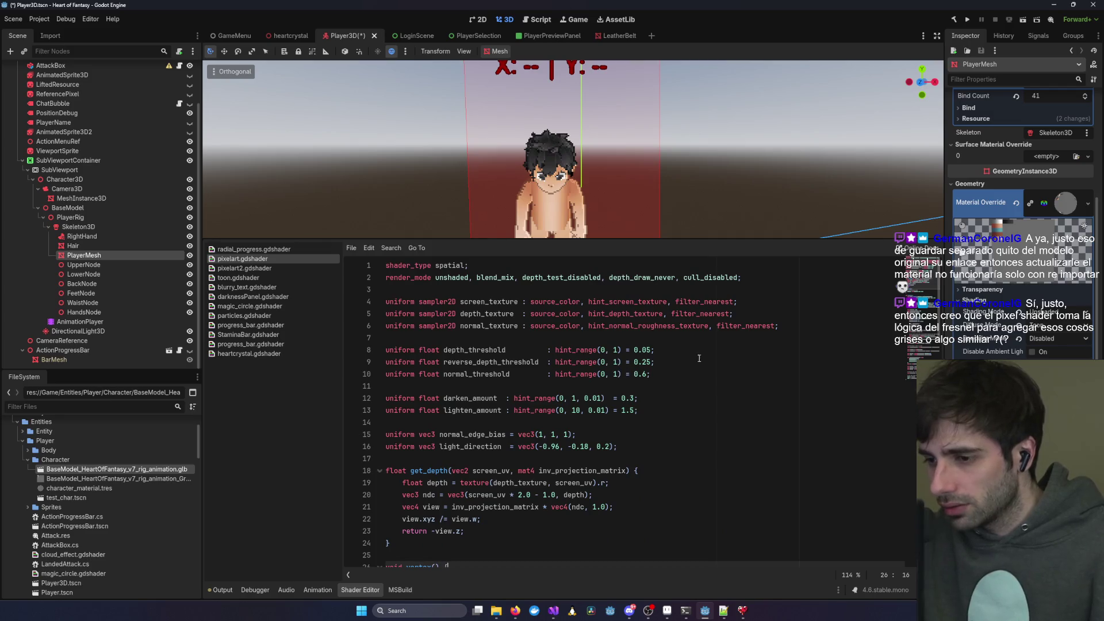
{"action": "mouse_move", "coordinate": [660, 248]}
{"action": "left_mouse_down"}
{"action": "mouse_move", "coordinate": [660, 350]}
{"action": "mouse_move", "coordinate": [660, 314]}
{"action": "left_mouse_up"}
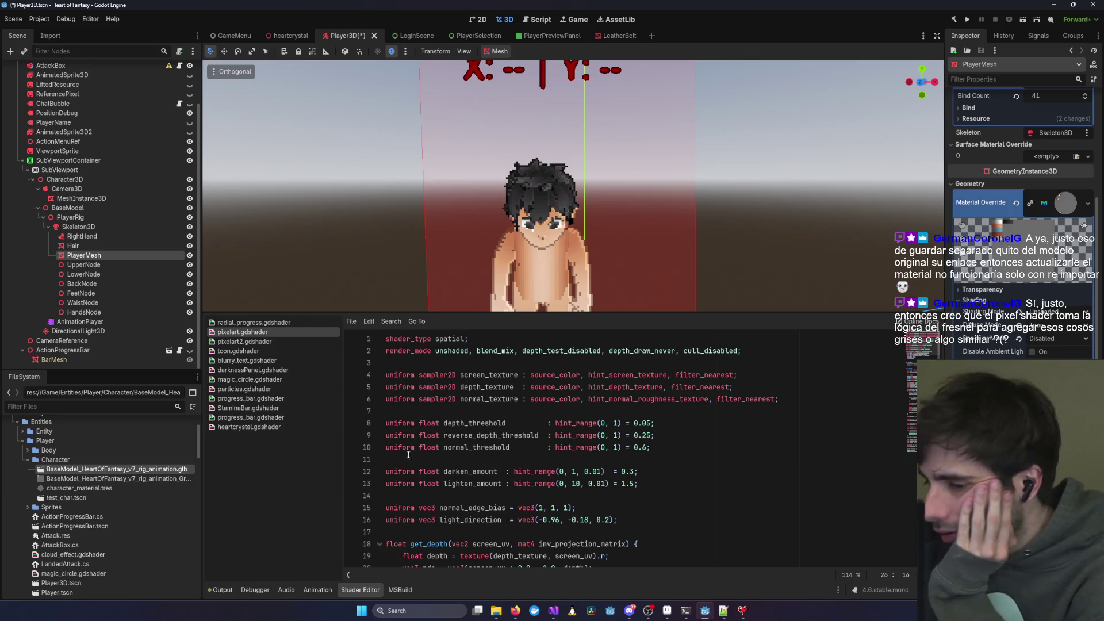
- Search pixelart.gdshader for 'fresnel', find no match, clear the term and return to the Fresnel page
{"action": "left_click", "coordinate": [474, 425]}
{"action": "key", "text": "ctrl+f"}
{"action": "type", "text": "fresnb"}
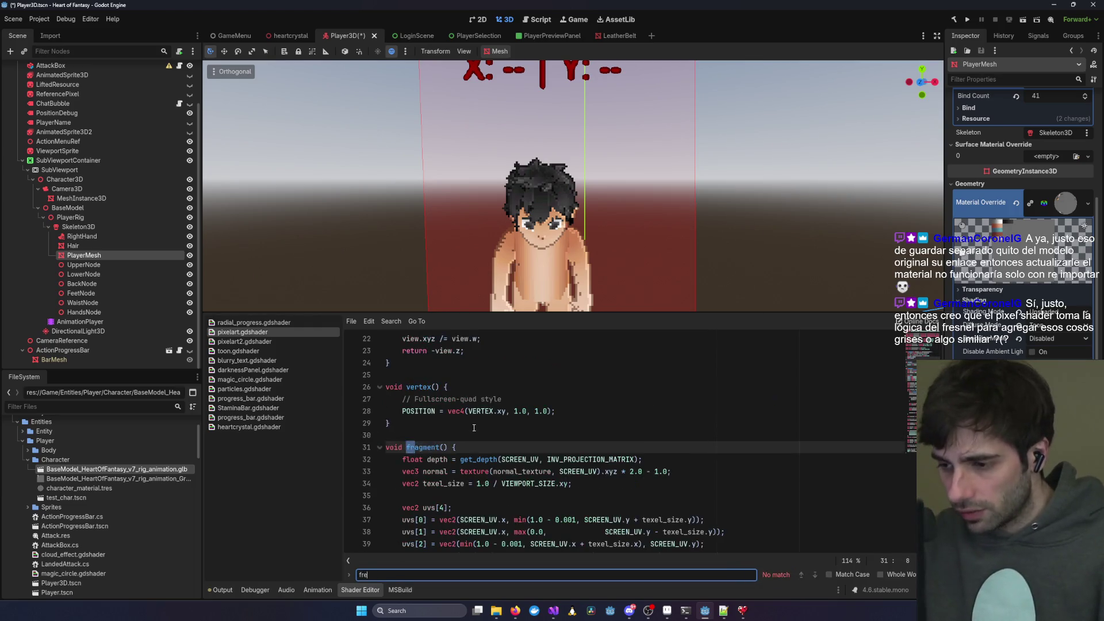
{"action": "key", "text": "BackSpace"}
{"action": "key", "text": "BackSpace"}
{"action": "type", "text": "nel"}
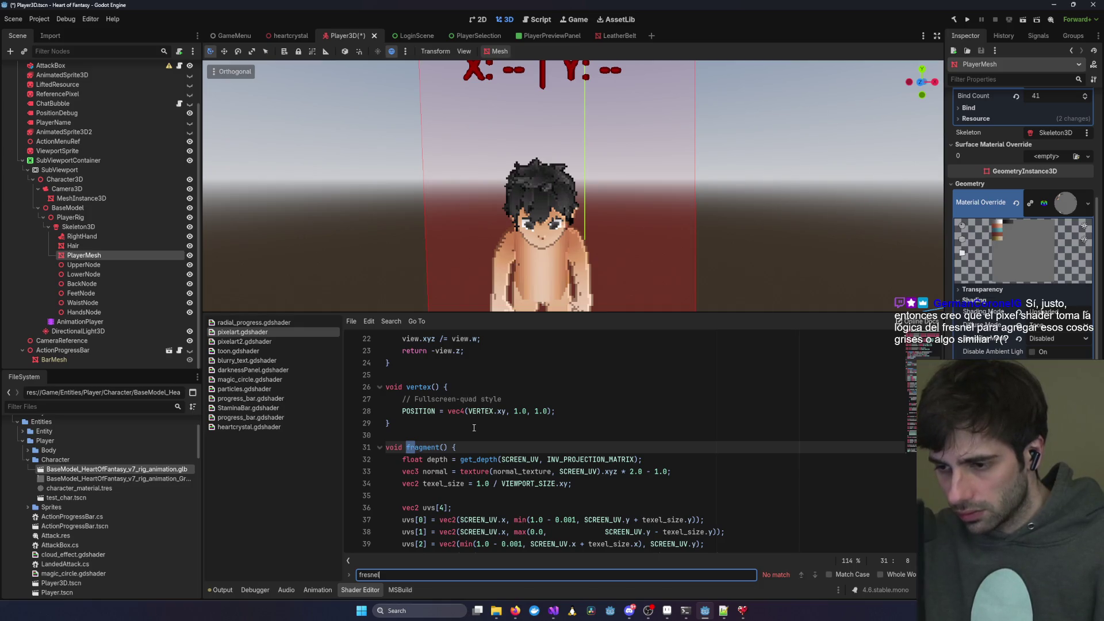
{"action": "key", "text": "BackSpace"}
{"action": "key", "text": "BackSpace"}
{"action": "key", "text": "BackSpace"}
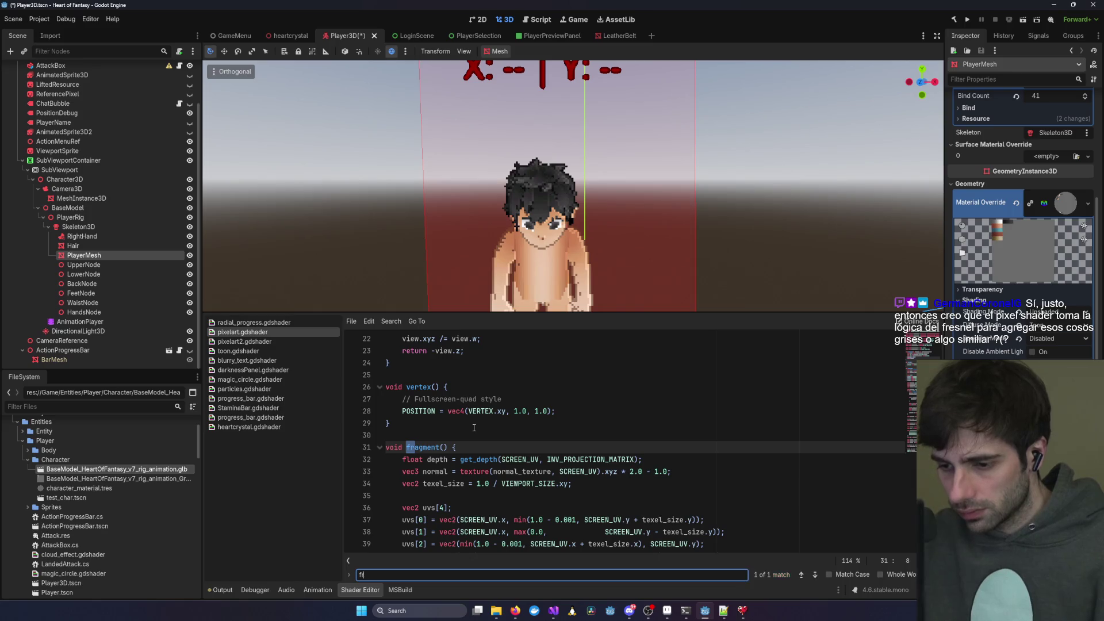
{"action": "mouse_move", "coordinate": [516, 611]}
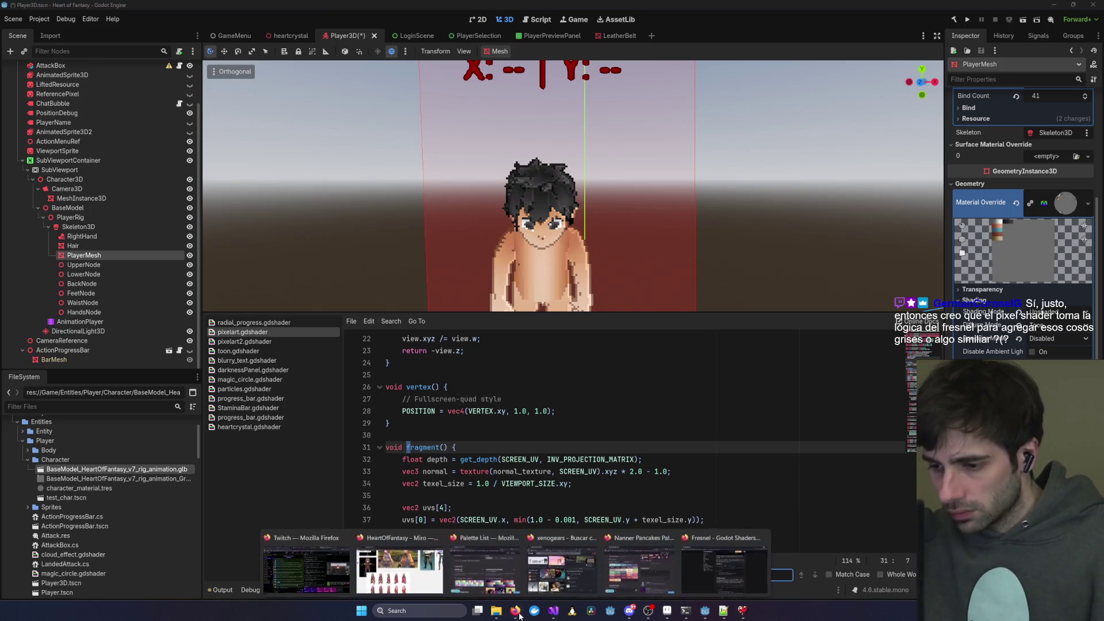
{"action": "left_click", "coordinate": [708, 570]}
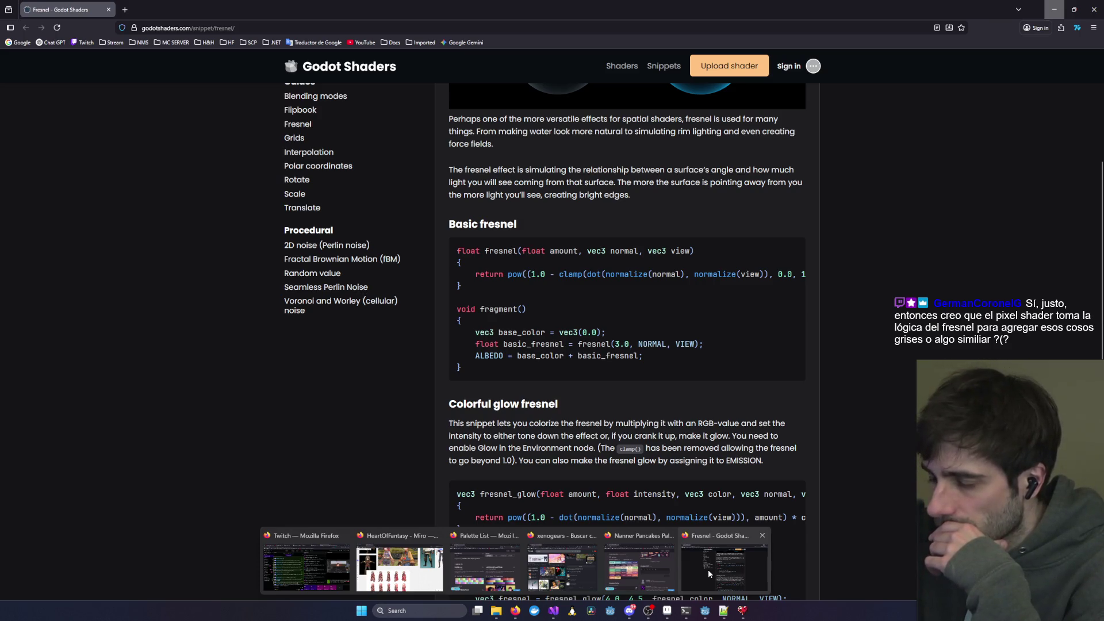
{"action": "key", "text": "alt+Tab"}
{"action": "left_click", "coordinate": [623, 429]}
{"action": "scroll", "coordinate": [644, 437], "scroll_direction": "down", "scroll_amount": 6}
{"action": "scroll", "coordinate": [662, 445], "scroll_direction": "up", "scroll_amount": 3}
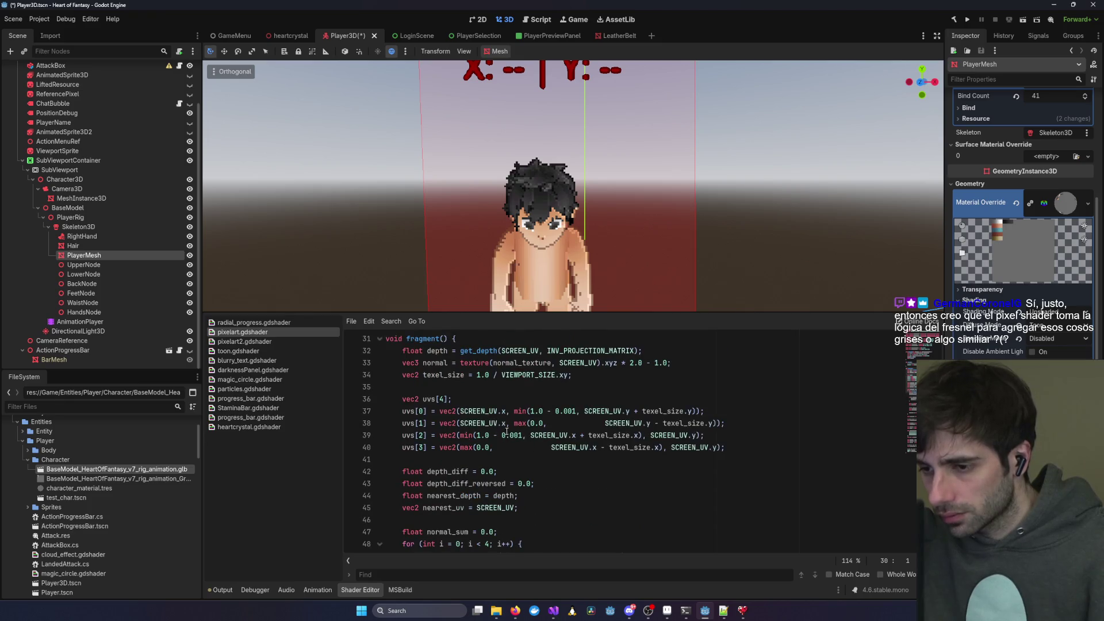
- Scroll to the shader's uniforms, highlighting light_direction and lighten_amount and reaching depth_threshold
{"action": "scroll", "coordinate": [497, 437], "scroll_direction": "up", "scroll_amount": 2}
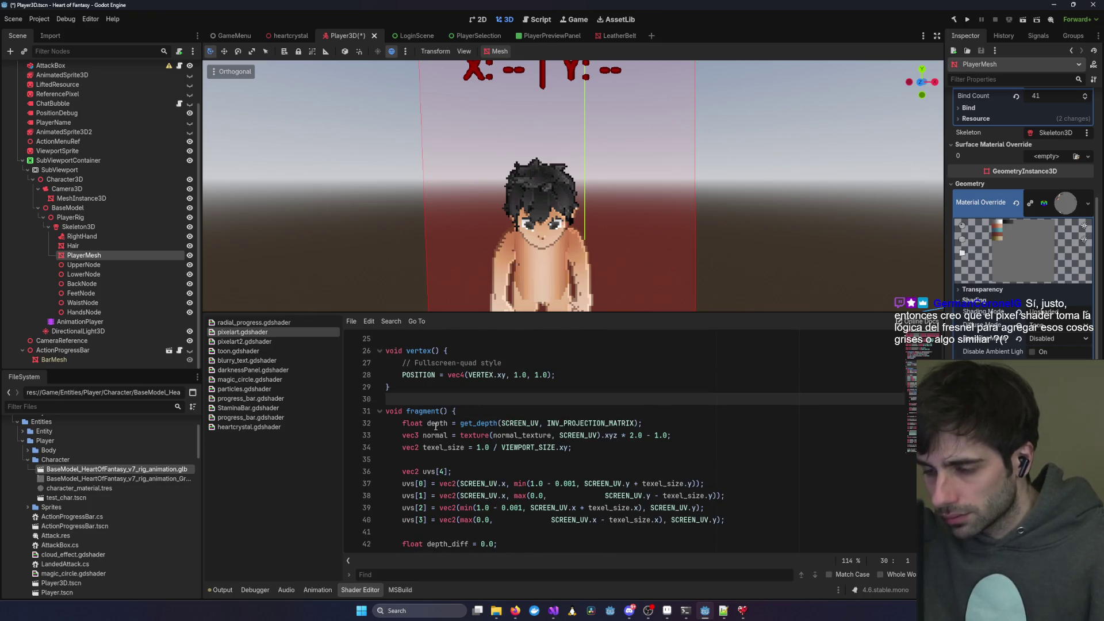
{"action": "scroll", "coordinate": [481, 430], "scroll_direction": "up", "scroll_amount": 5}
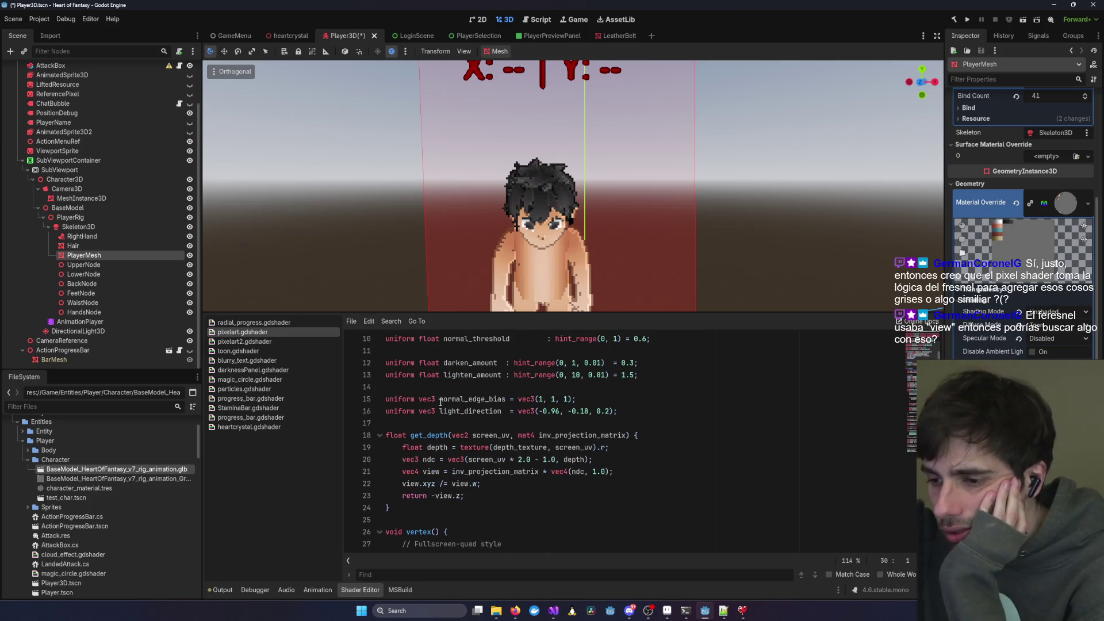
{"action": "double_click", "coordinate": [480, 410]}
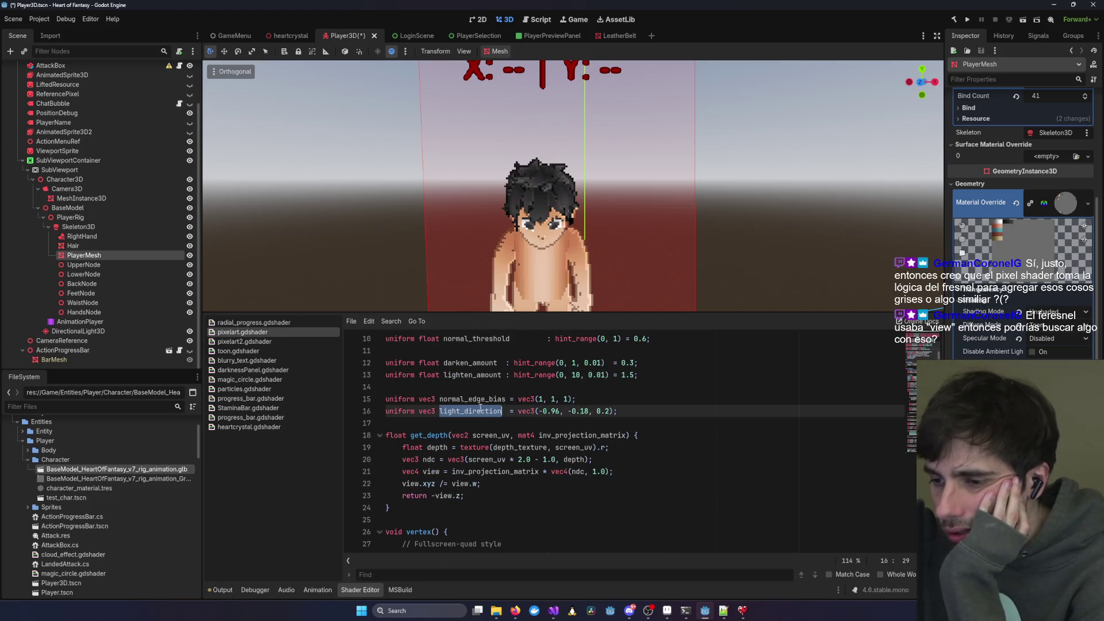
{"action": "scroll", "coordinate": [477, 410], "scroll_direction": "up", "scroll_amount": 1}
{"action": "double_click", "coordinate": [474, 411]}
{"action": "scroll", "coordinate": [473, 411], "scroll_direction": "up", "scroll_amount": 2}
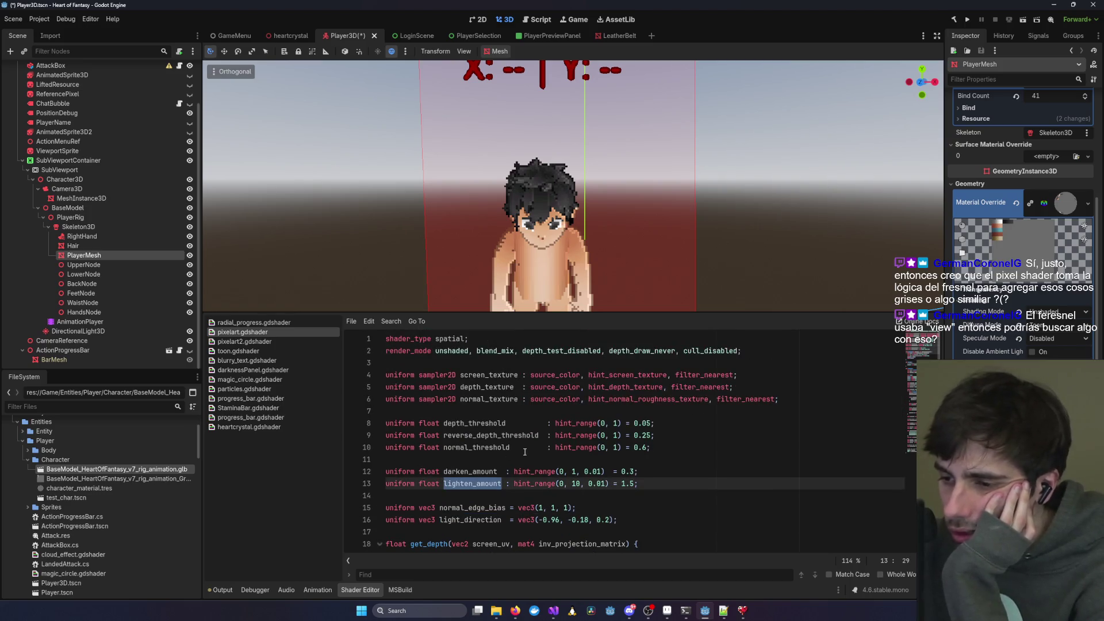
{"action": "left_click", "coordinate": [406, 423]}
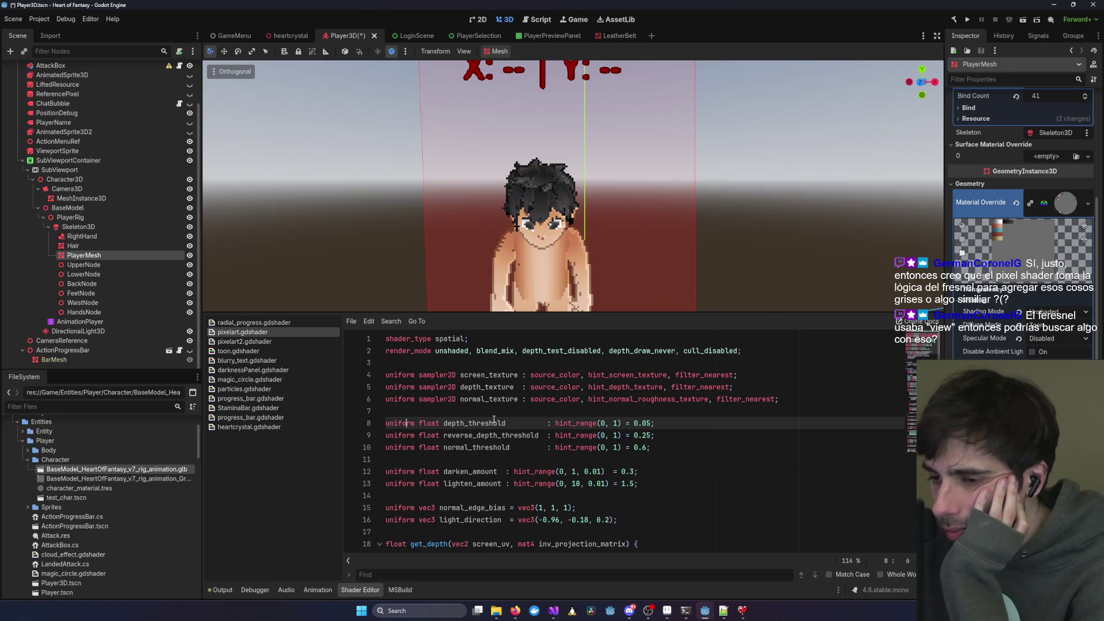
- Trace the ALBEDO line's edge_mix back to its normal_col and depth_col inputs
{"action": "scroll", "coordinate": [513, 424], "scroll_direction": "down", "scroll_amount": 8}
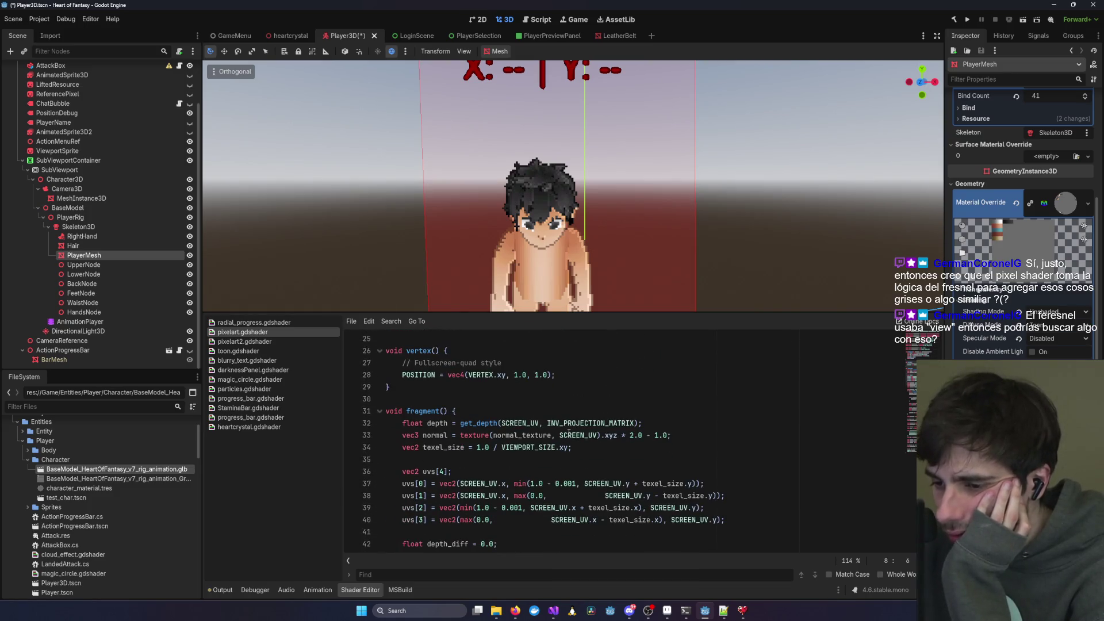
{"action": "scroll", "coordinate": [577, 428], "scroll_direction": "down", "scroll_amount": 12}
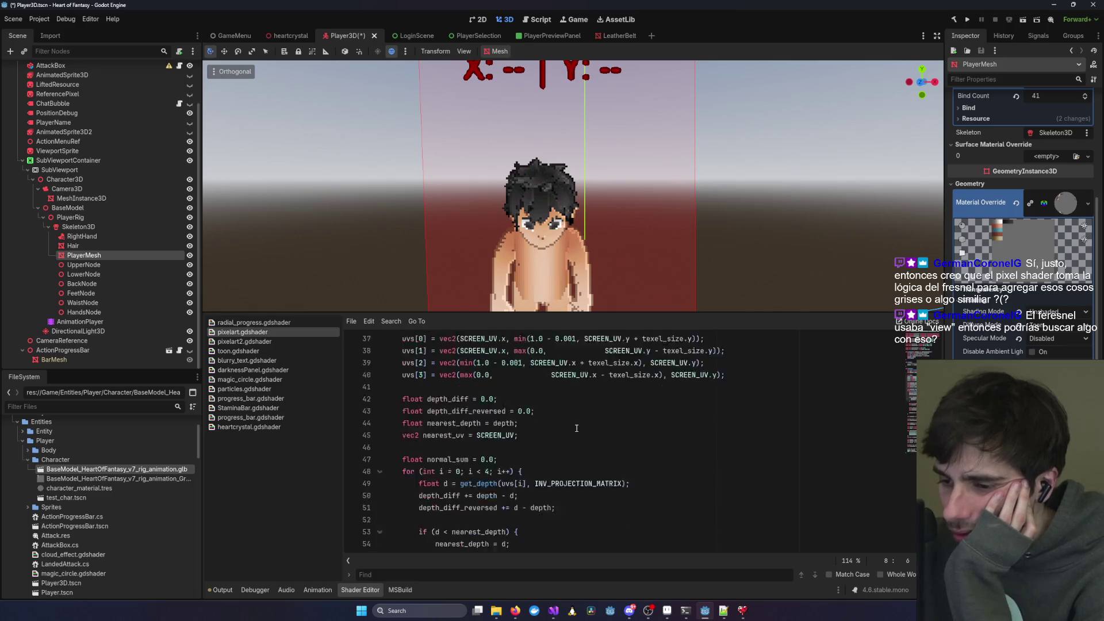
{"action": "scroll", "coordinate": [577, 429], "scroll_direction": "down", "scroll_amount": 6}
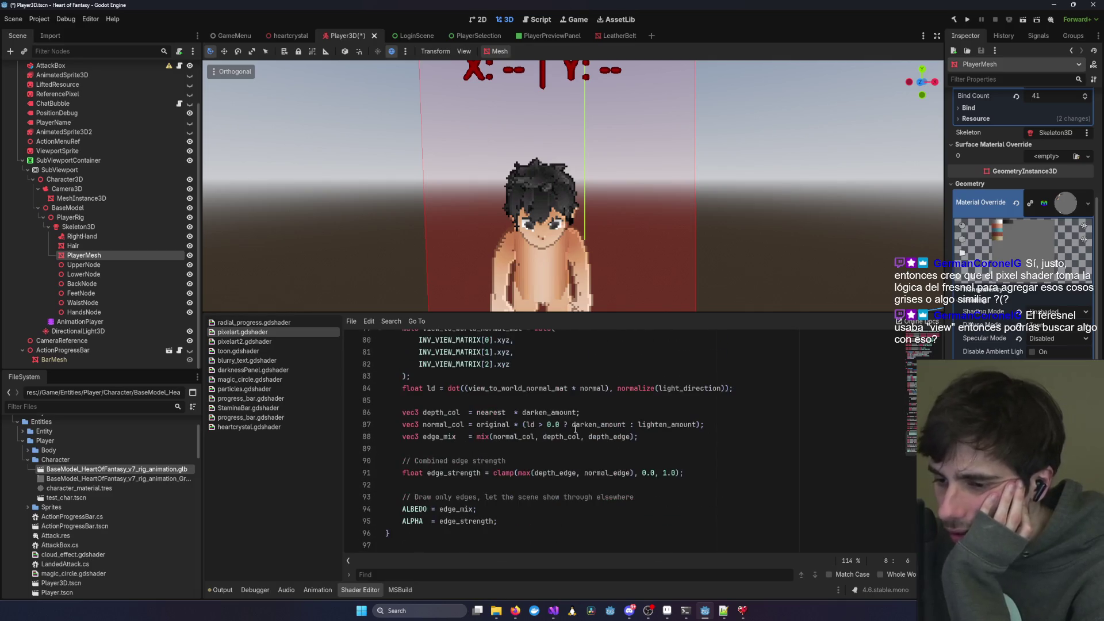
{"action": "left_click", "coordinate": [411, 509]}
{"action": "double_click", "coordinate": [455, 508]}
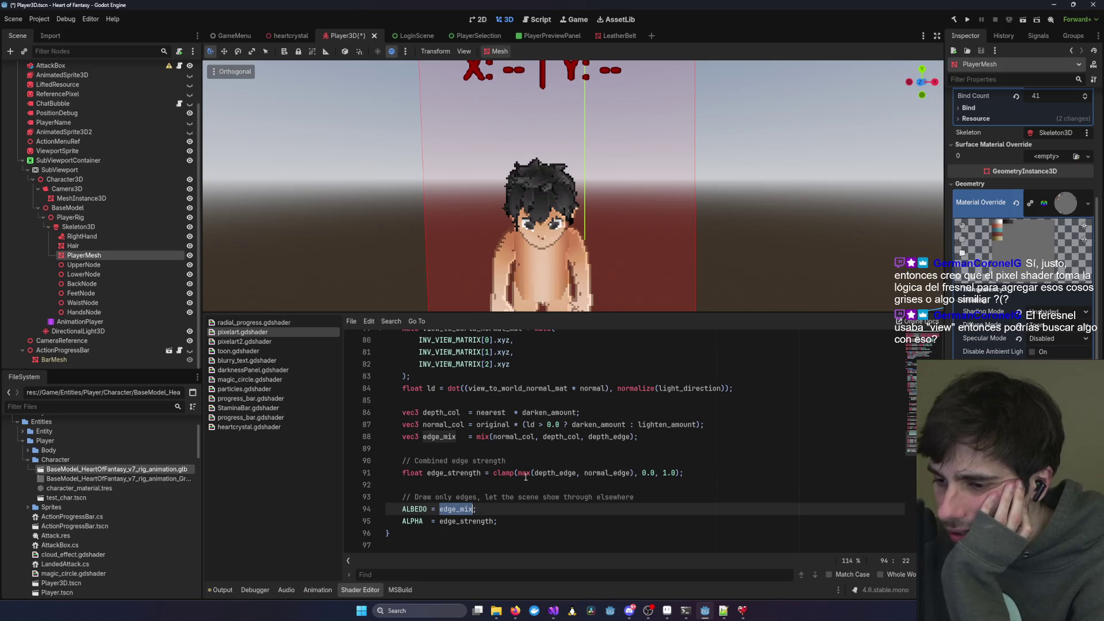
{"action": "left_click_drag", "start_coordinate": [493, 437], "coordinate": [607, 437]}
{"action": "left_click", "coordinate": [562, 437]}
{"action": "double_click", "coordinate": [514, 437]}
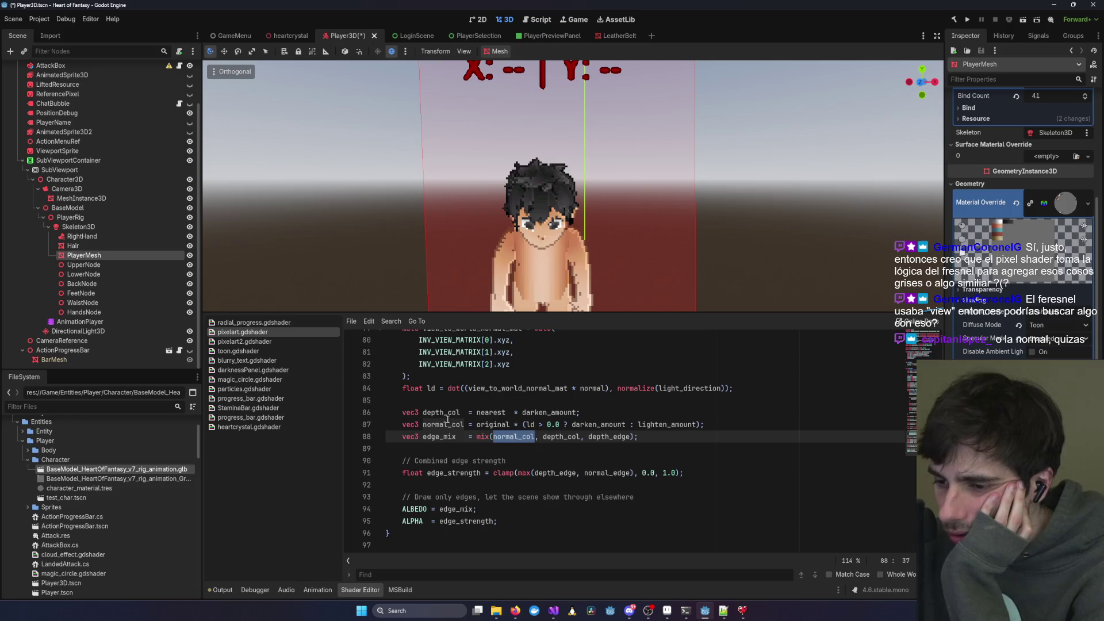
{"action": "double_click", "coordinate": [441, 413]}
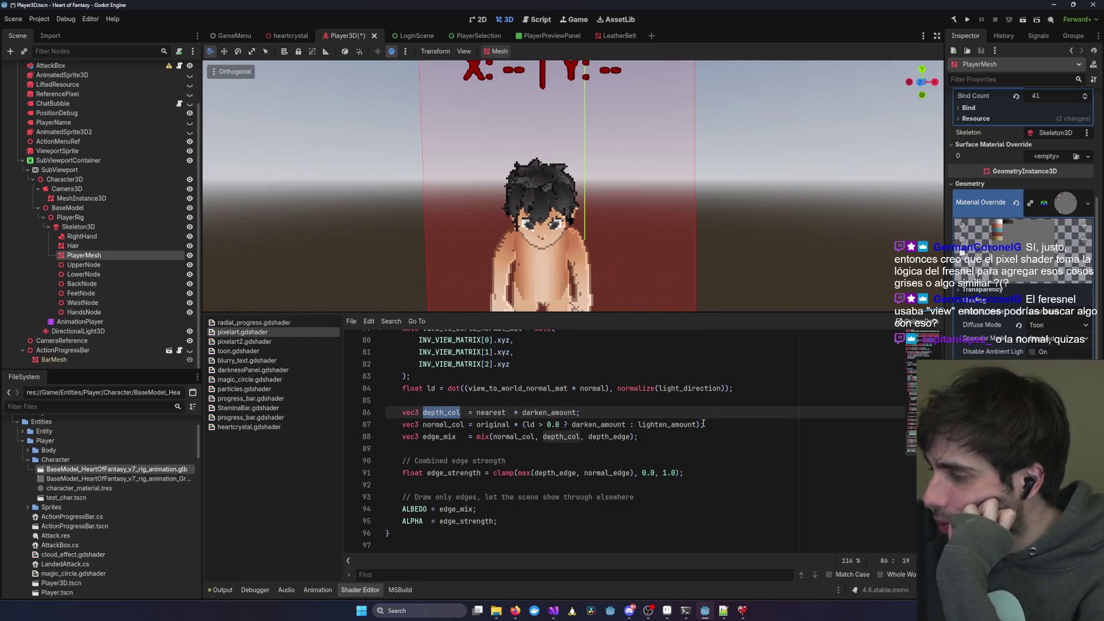
{"action": "left_click", "coordinate": [498, 451]}
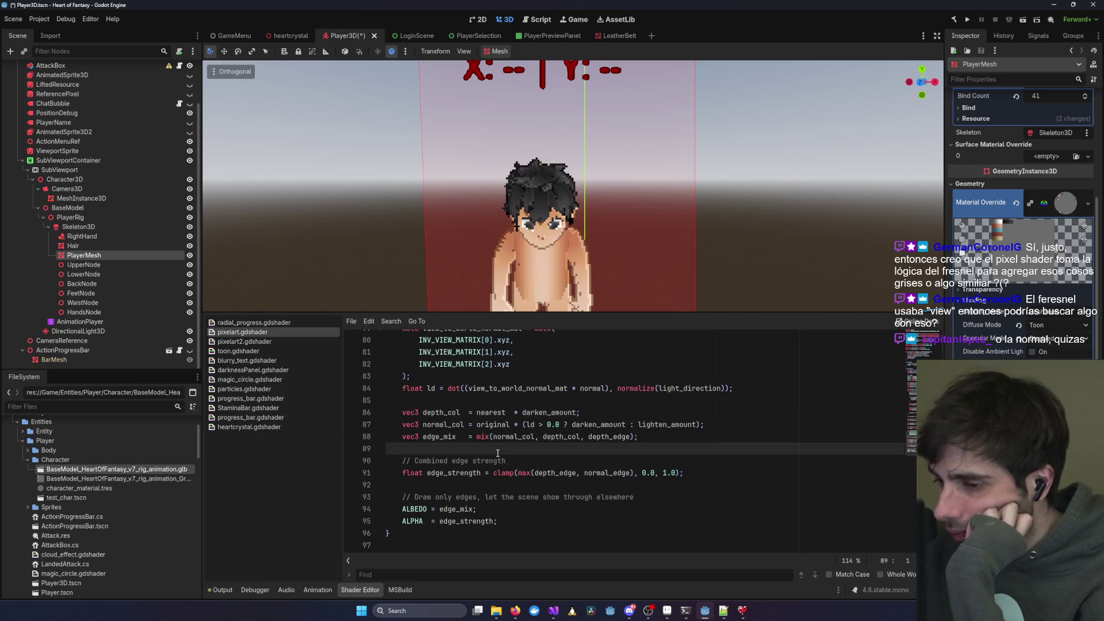
- Select the whole shader briefly, deselect, and bring the Claude Code terminal forward
{"action": "scroll", "coordinate": [498, 453], "scroll_direction": "up", "scroll_amount": 20}
{"action": "key", "text": "ctrl+a"}
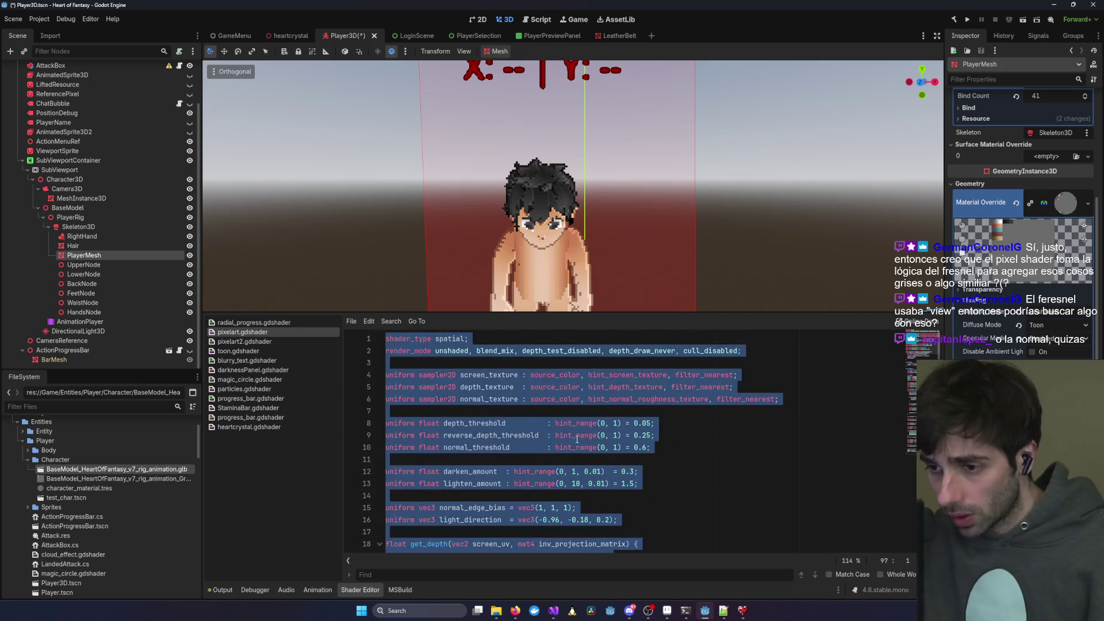
{"action": "left_click", "coordinate": [576, 435]}
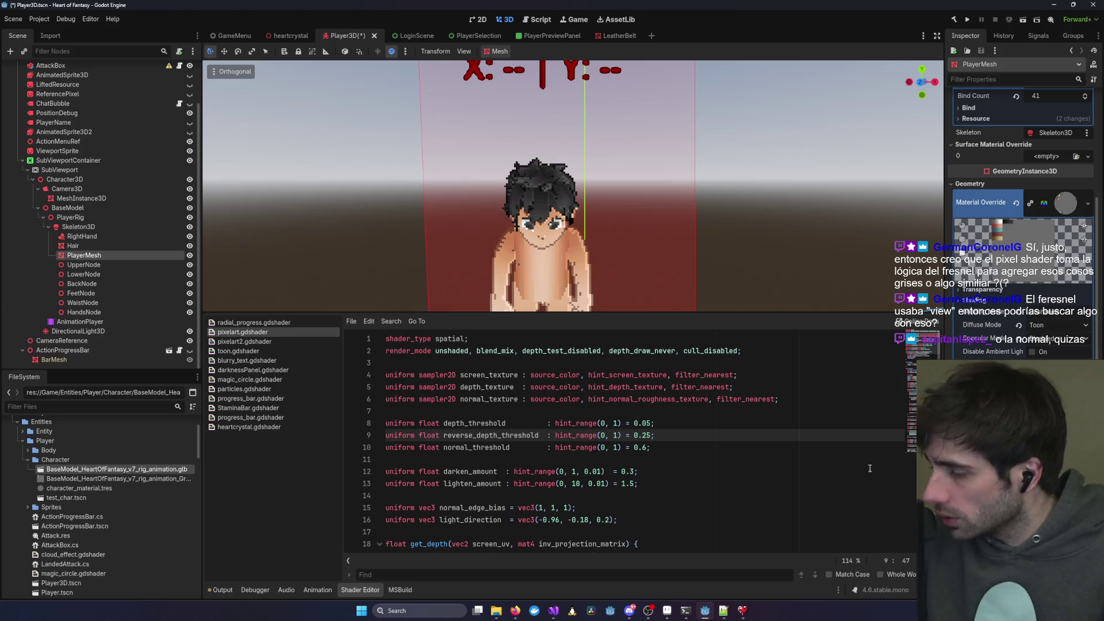
{"action": "left_click", "coordinate": [587, 459]}
{"action": "mouse_move", "coordinate": [685, 611]}
{"action": "left_click", "coordinate": [827, 556]}
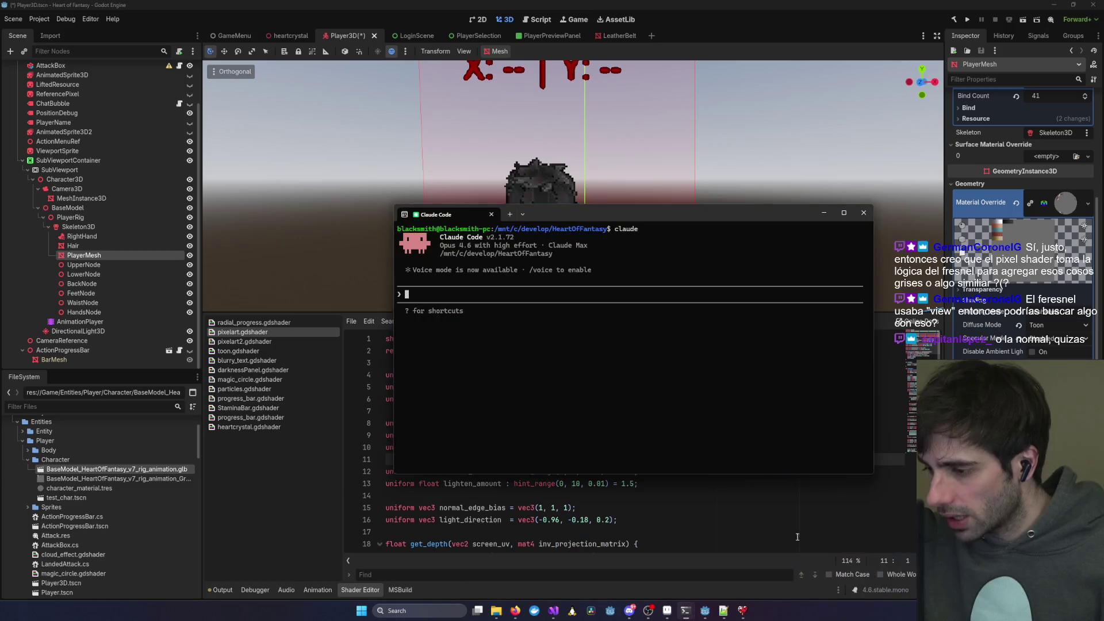
- Ask Claude whether pixelart.gdshader can avoid reflective surfaces touching the fresnel, correcting a typo
{"action": "type", "text": "in the "}
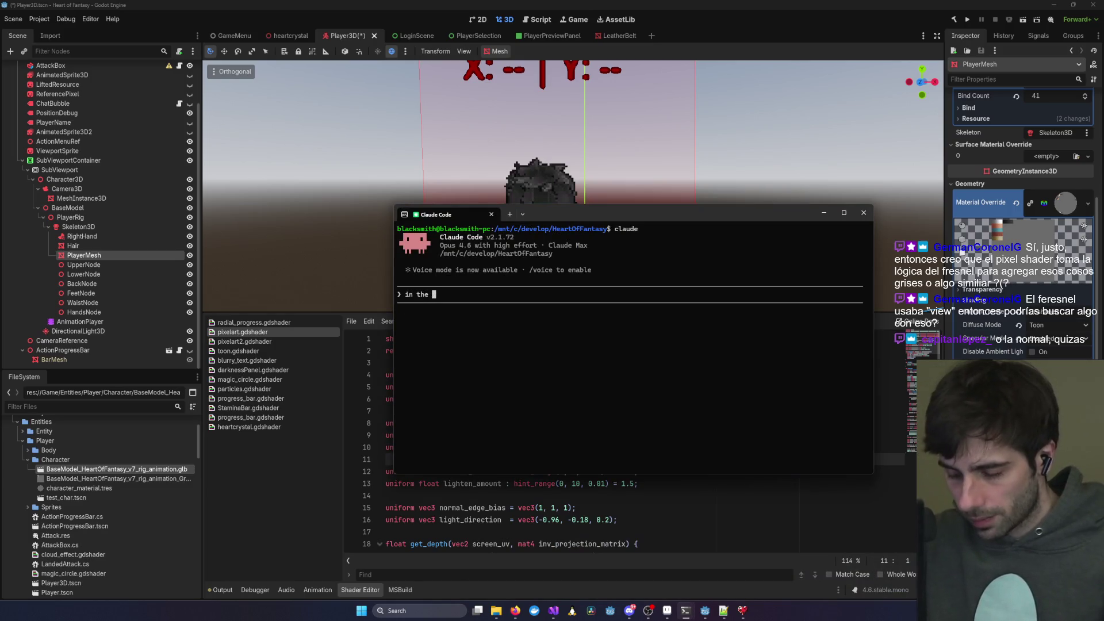
{"action": "type", "text": "pixe"}
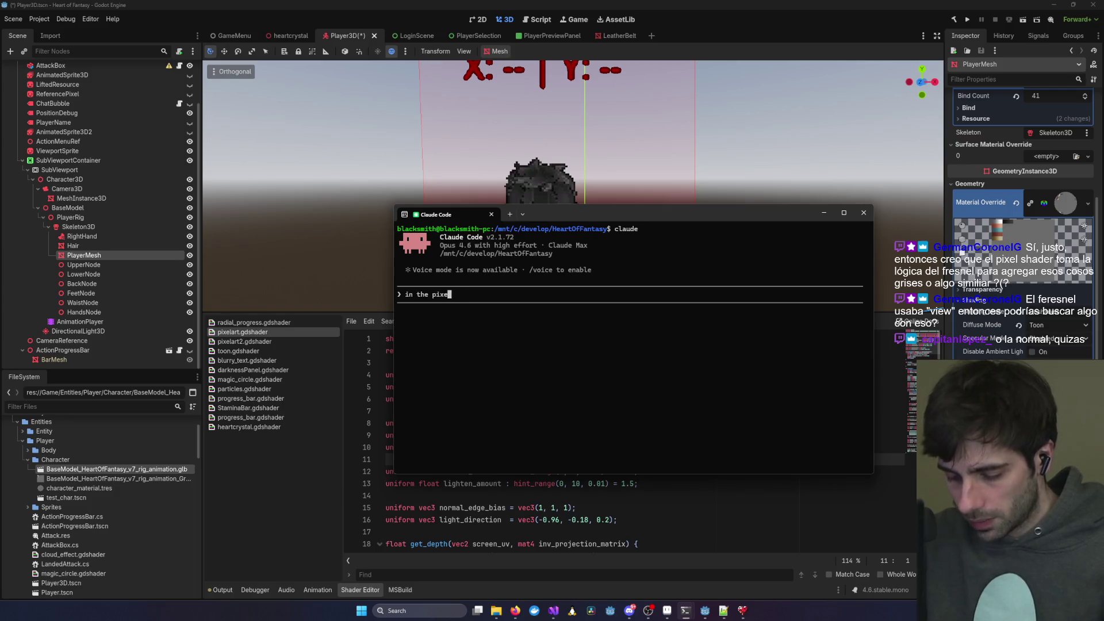
{"action": "type", "text": "lart.g"}
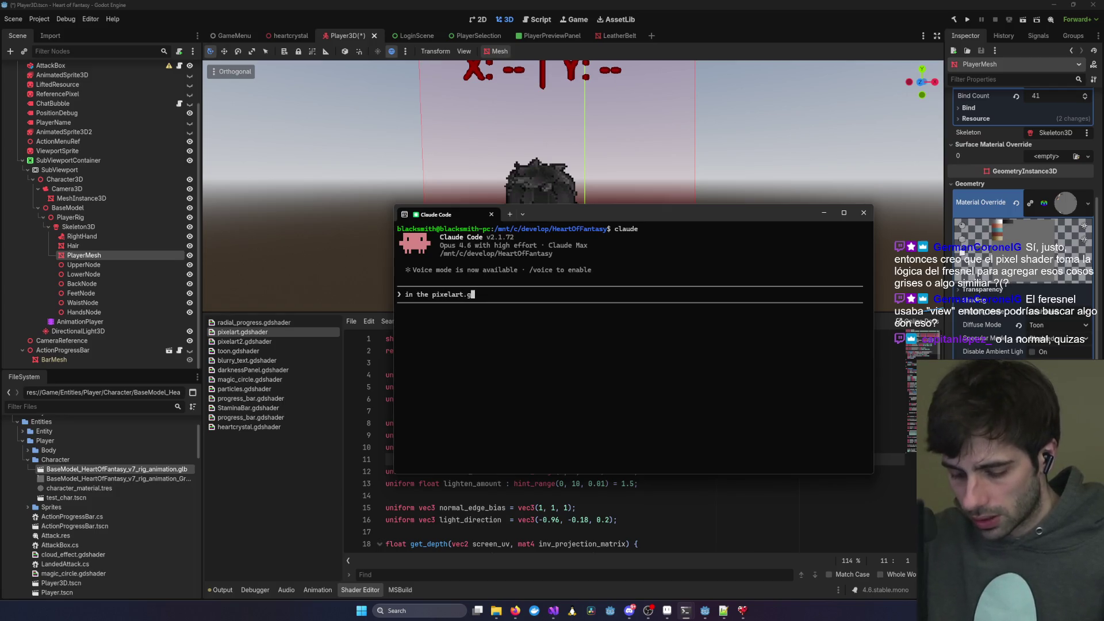
{"action": "type", "text": "dshader is "}
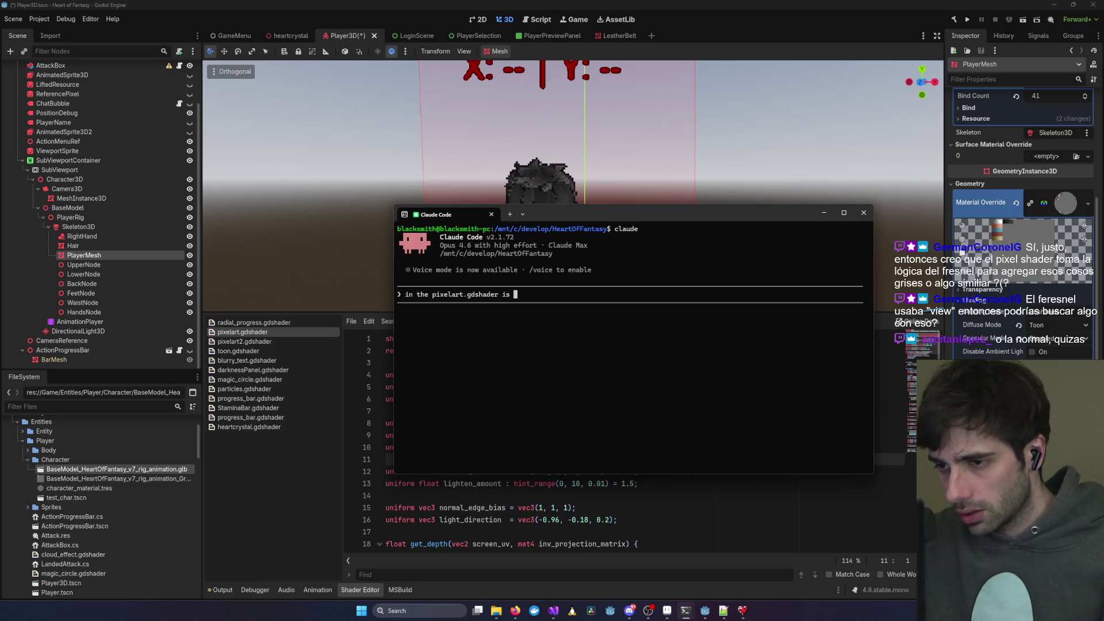
{"action": "type", "text": "there any way we coul"}
{"action": "type", "text": "d "}
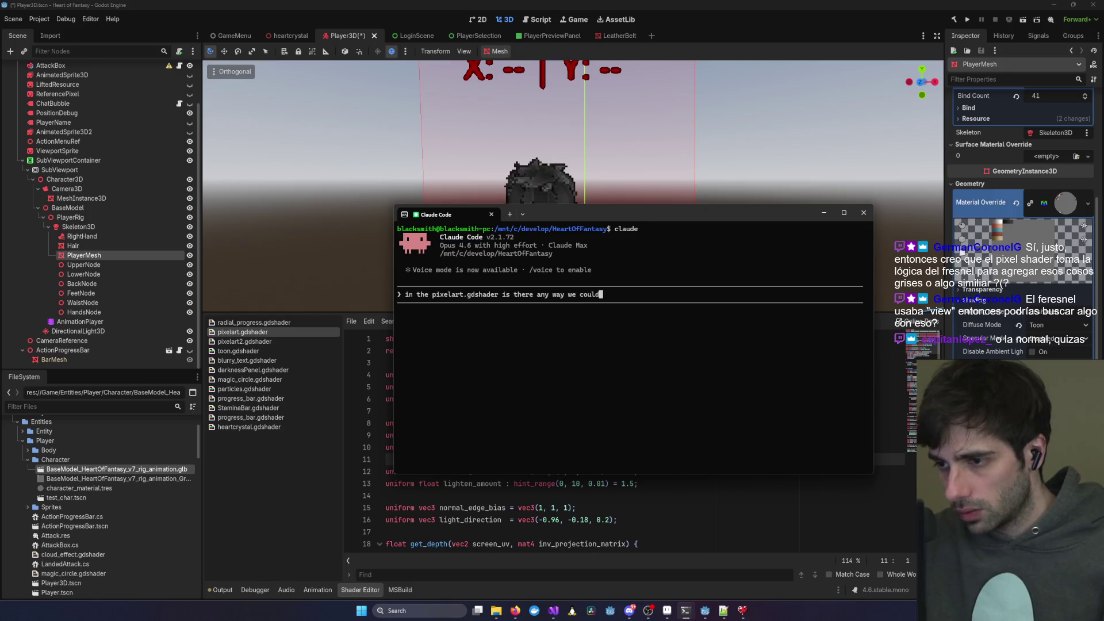
{"action": "type", "text": "avoid "}
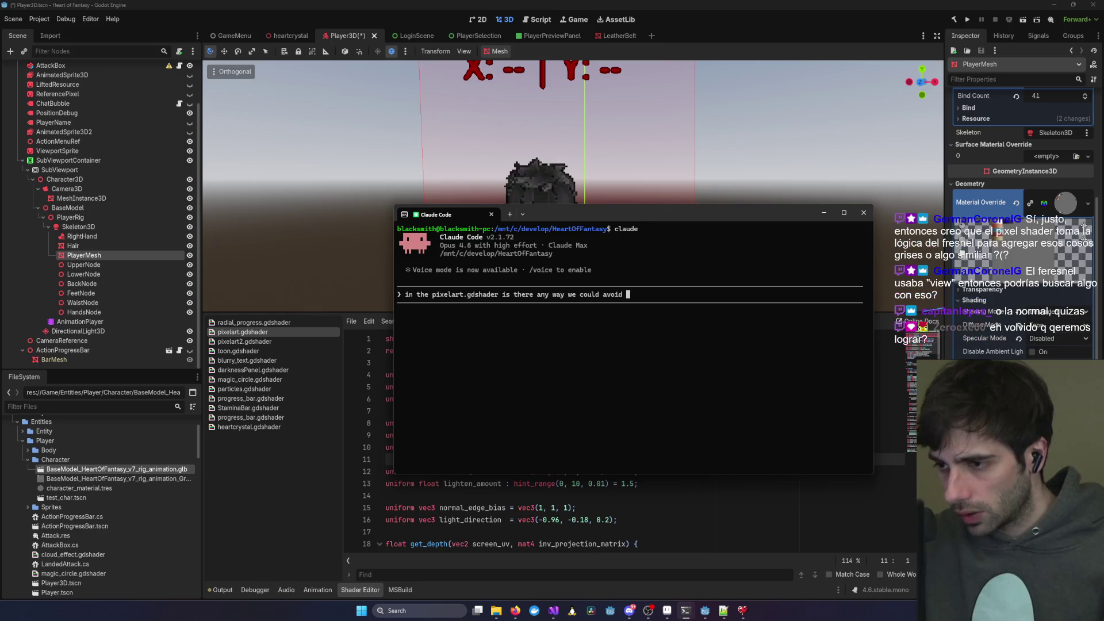
{"action": "type", "text": "refelctive"}
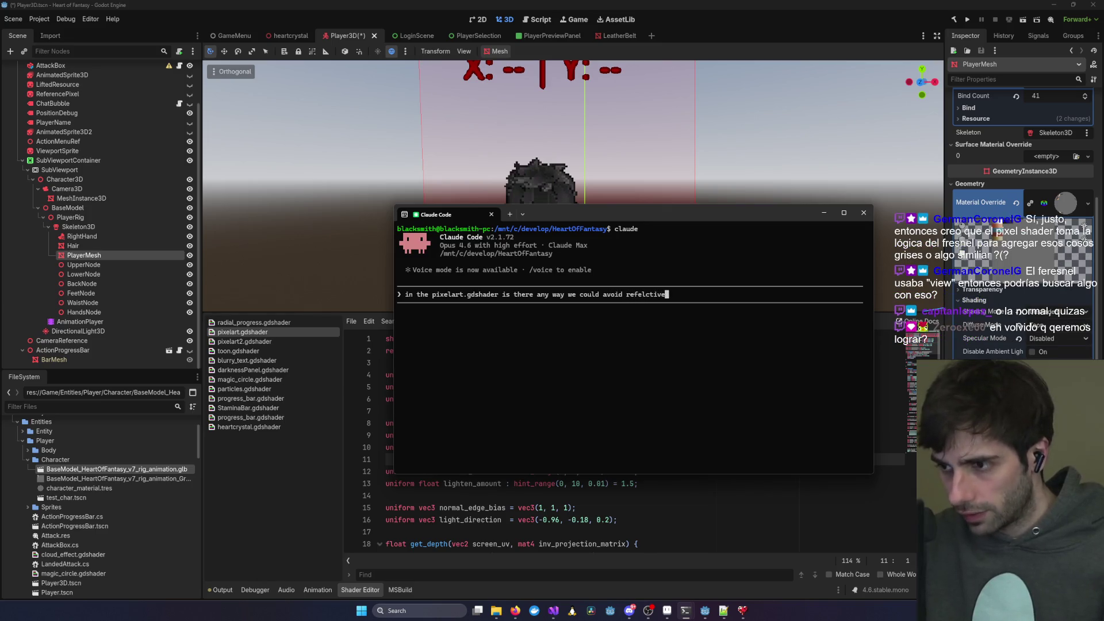
{"action": "key", "text": "BackSpace"}
{"action": "key", "text": "BackSpace"}
{"action": "key", "text": "BackSpace"}
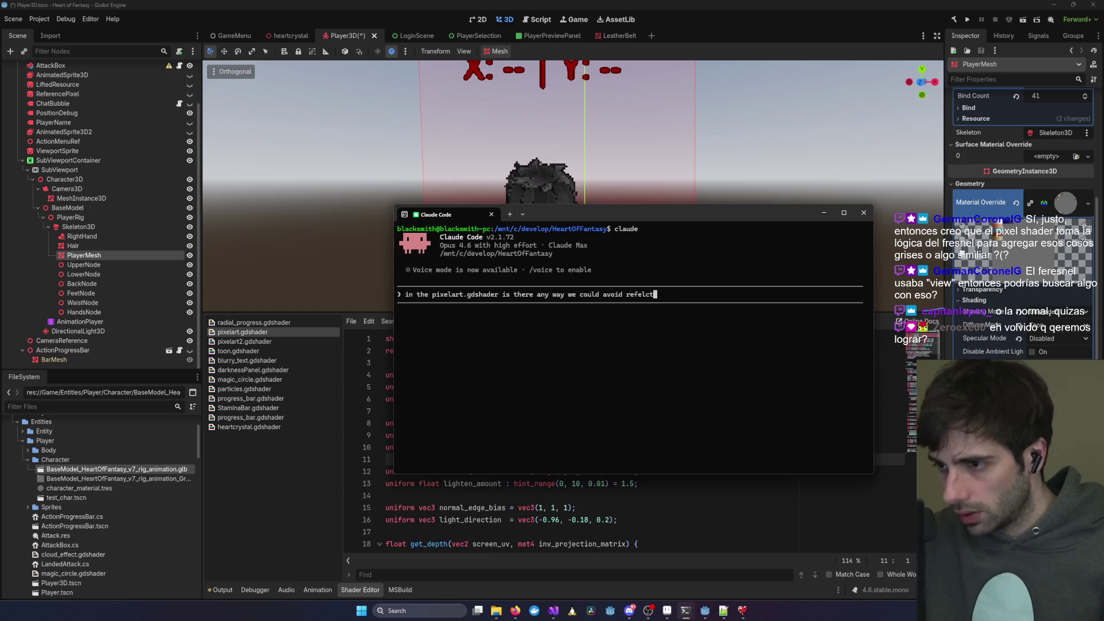
{"action": "type", "text": "lective sur"}
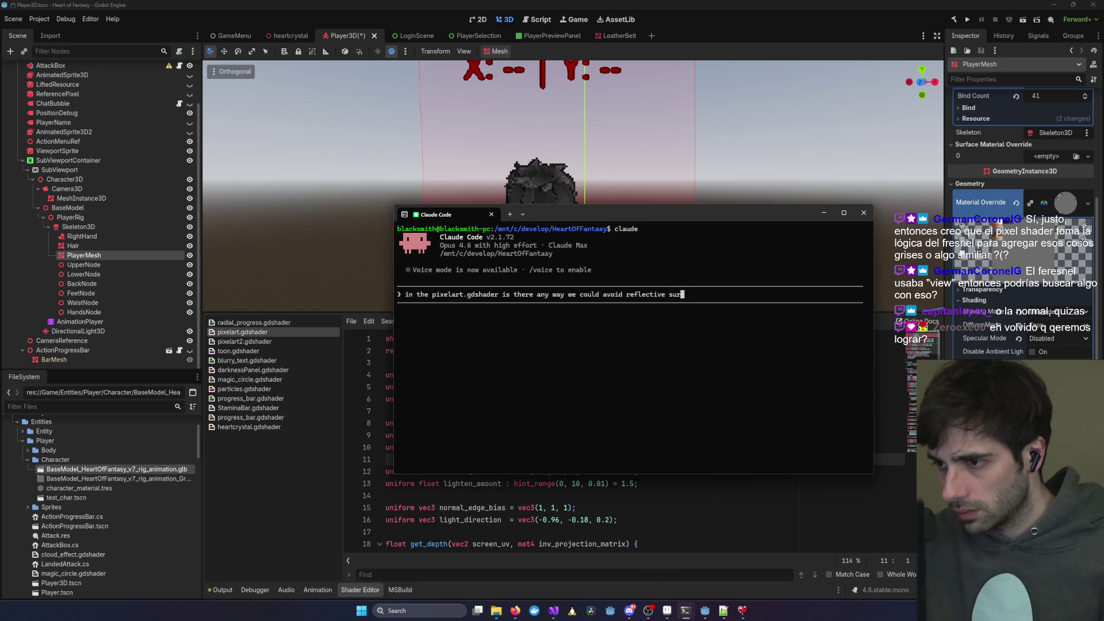
{"action": "type", "text": "faces "}
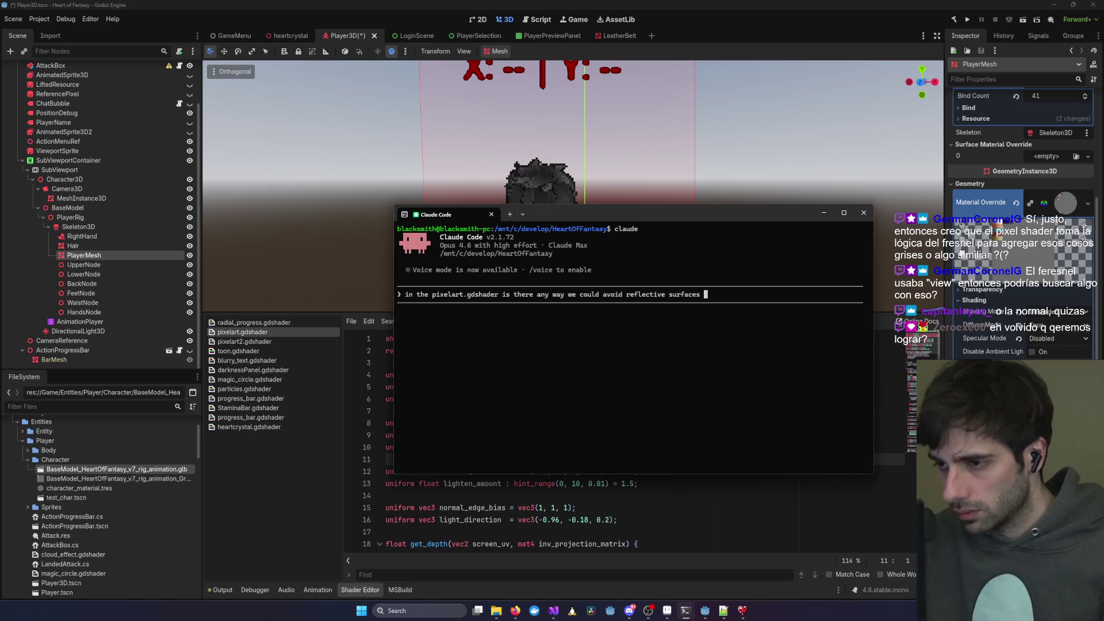
{"action": "type", "text": "touching "}
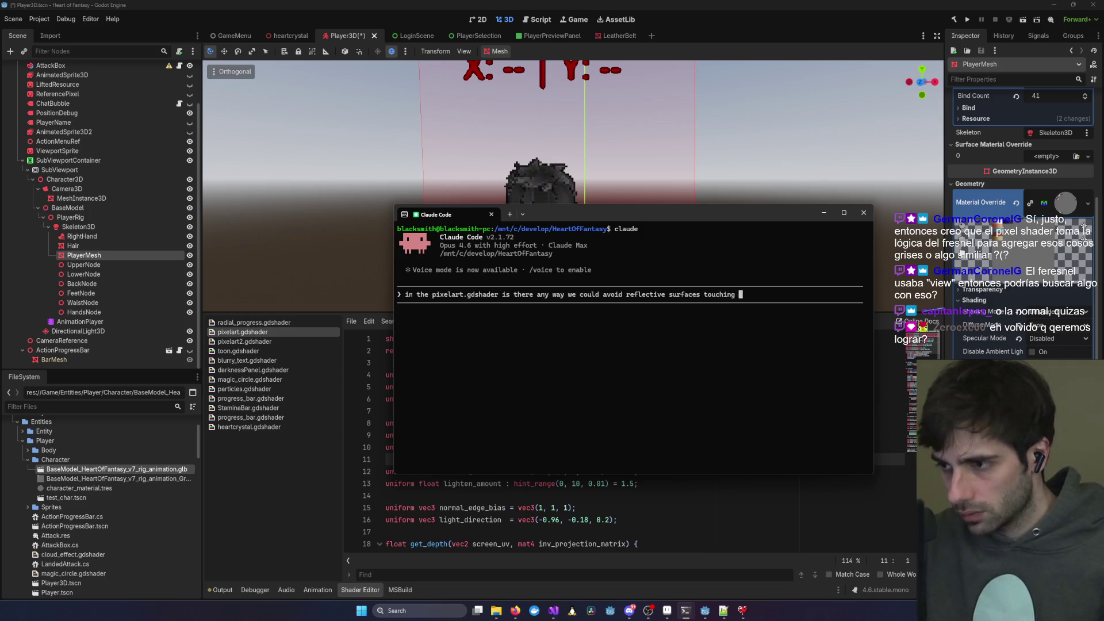
{"action": "type", "text": "the fresnel?"}
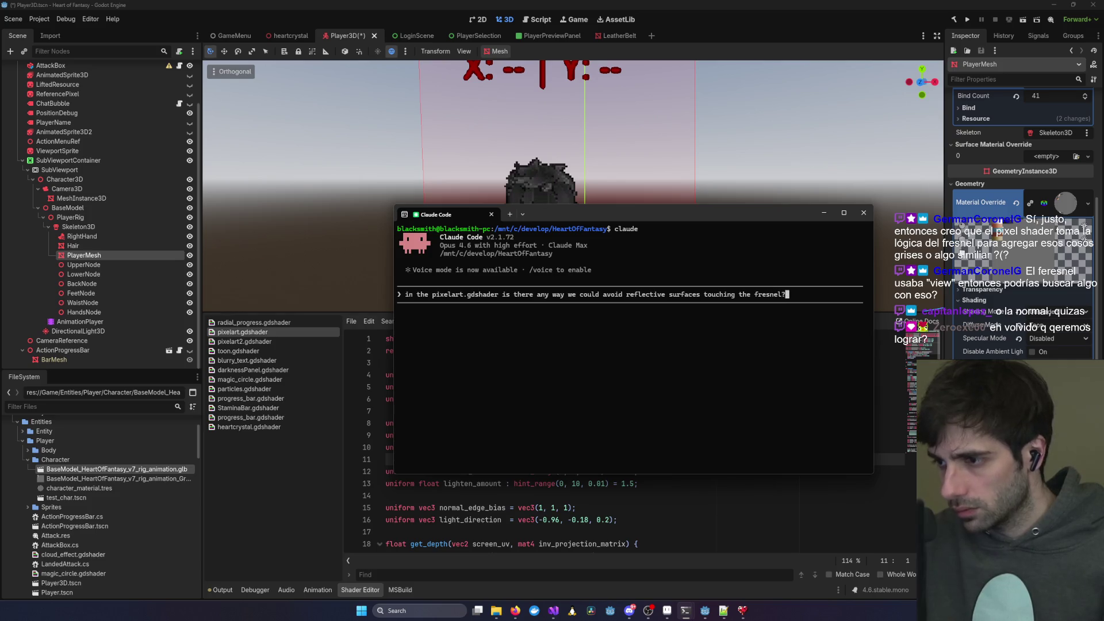
{"action": "key", "text": "Return"}
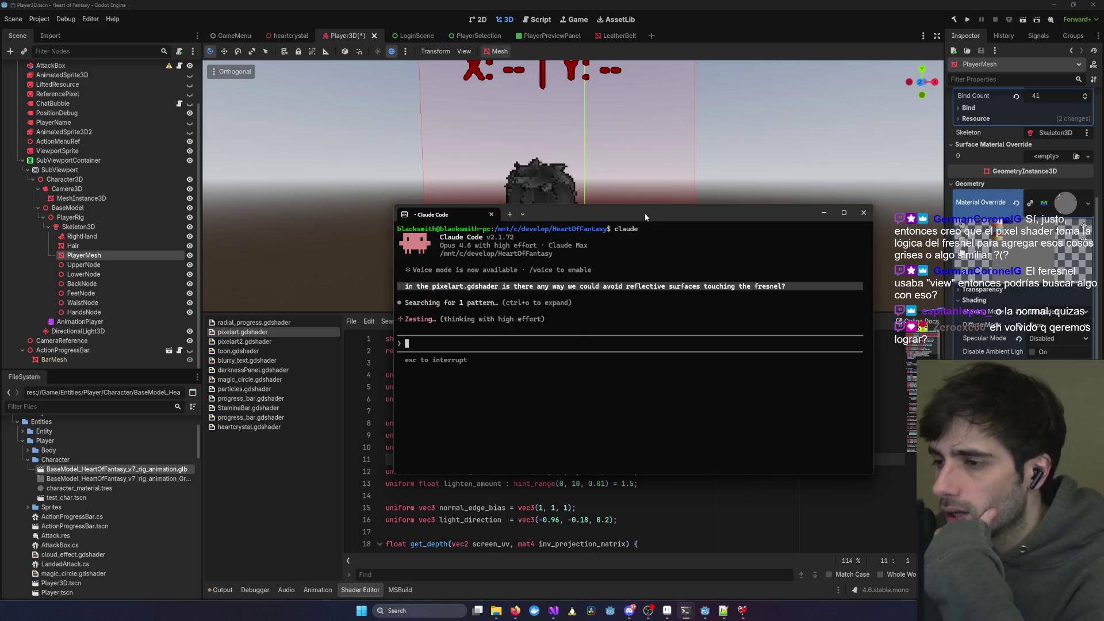
- Move the Claude Code terminal to the upper left and enlarge it into a tall window while Claude answers
{"action": "left_click_drag", "start_coordinate": [646, 215], "coordinate": [543, 92]}
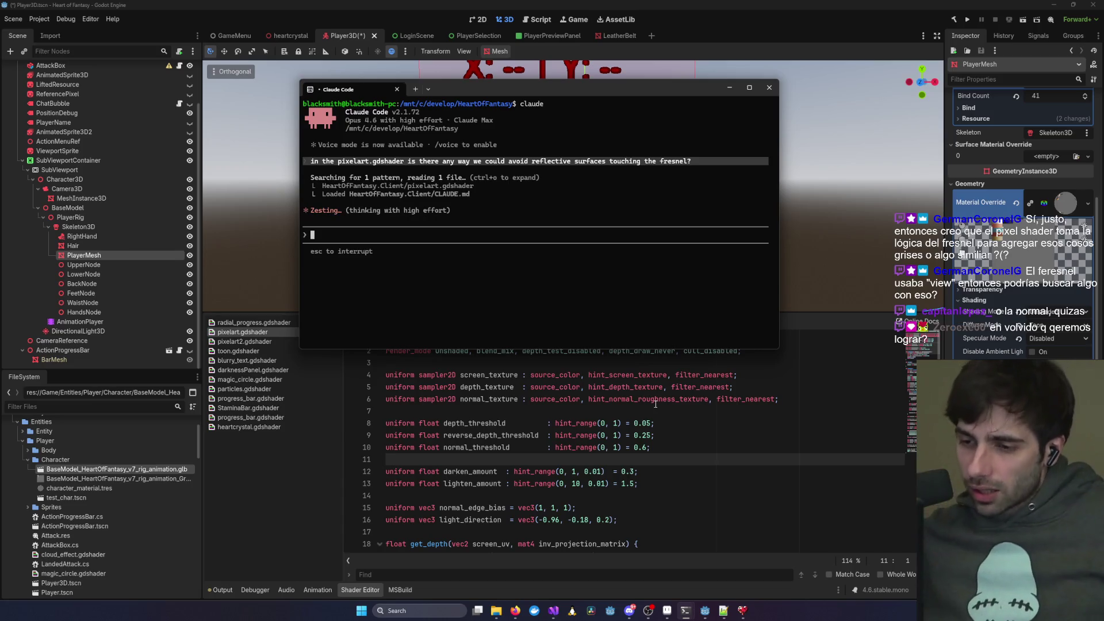
{"action": "mouse_move", "coordinate": [451, 93]}
{"action": "left_mouse_down"}
{"action": "mouse_move", "coordinate": [514, 400]}
{"action": "mouse_move", "coordinate": [608, 148]}
{"action": "left_mouse_up"}
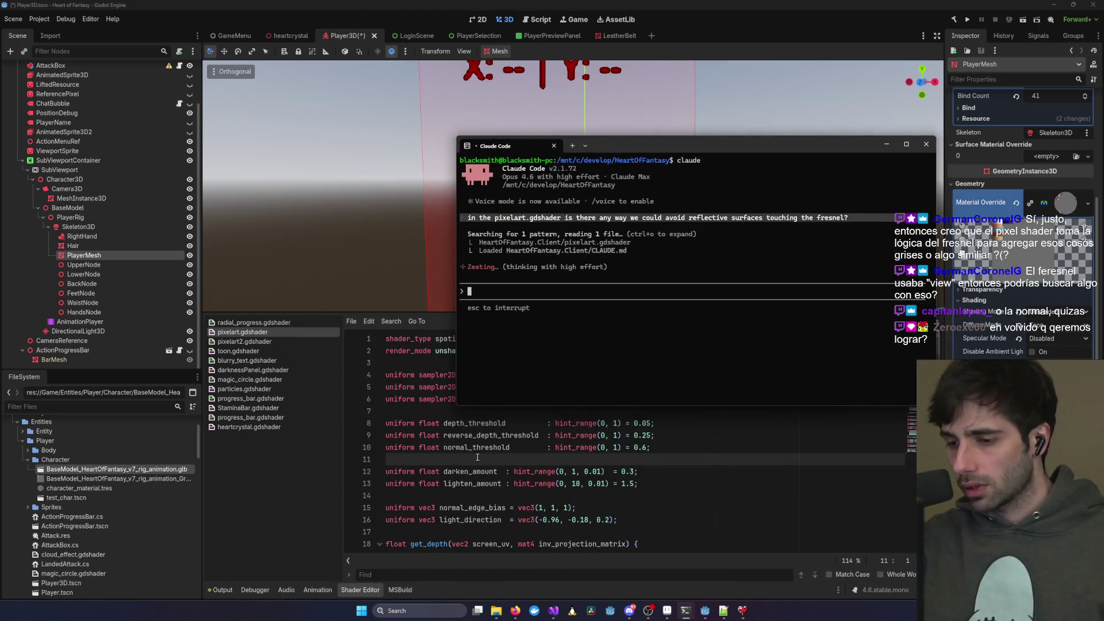
{"action": "scroll", "coordinate": [473, 447], "scroll_direction": "down", "scroll_amount": 16}
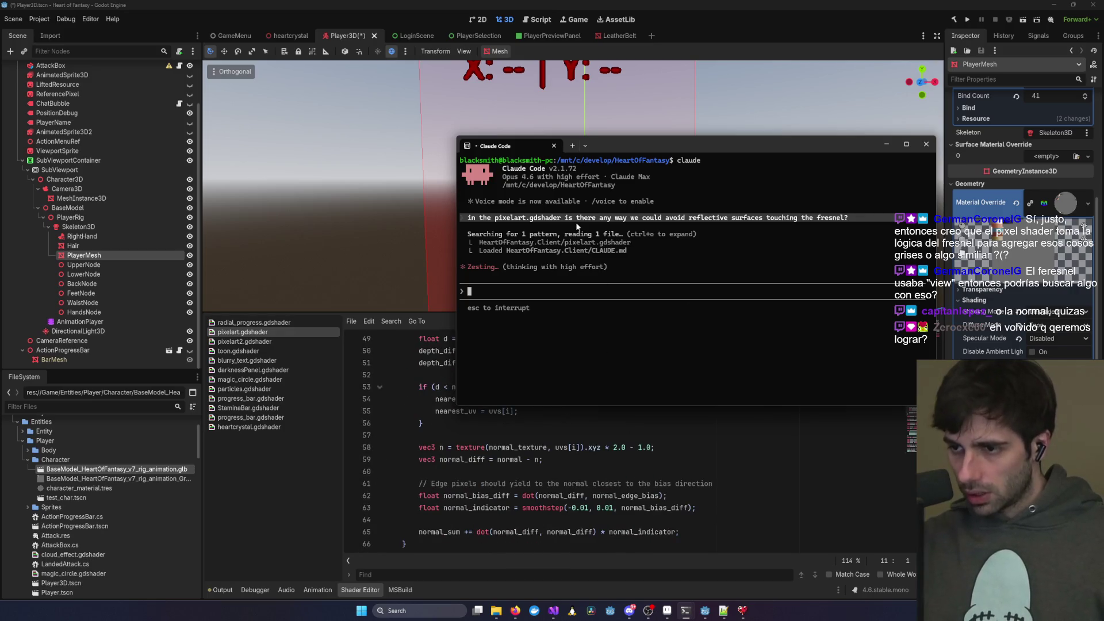
{"action": "left_click_drag", "start_coordinate": [689, 145], "coordinate": [384, 80]}
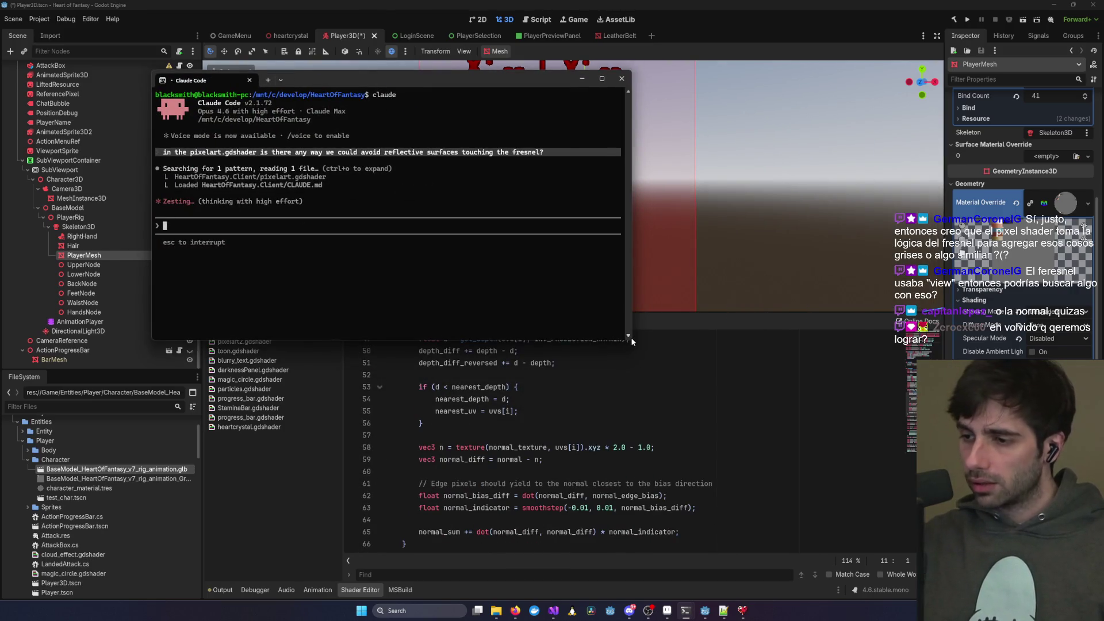
{"action": "mouse_move", "coordinate": [631, 337]}
{"action": "left_mouse_down"}
{"action": "mouse_move", "coordinate": [578, 368]}
{"action": "mouse_move", "coordinate": [499, 467]}
{"action": "mouse_move", "coordinate": [618, 538]}
{"action": "mouse_move", "coordinate": [626, 566]}
{"action": "left_mouse_up"}
{"action": "left_click_drag", "start_coordinate": [322, 75], "coordinate": [196, 41]}
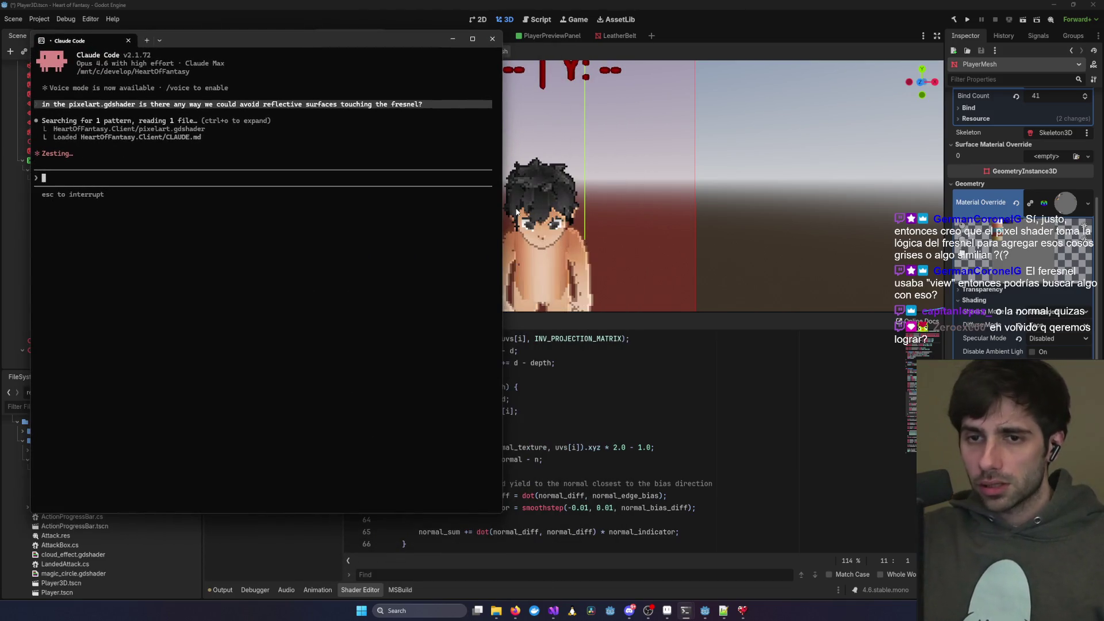
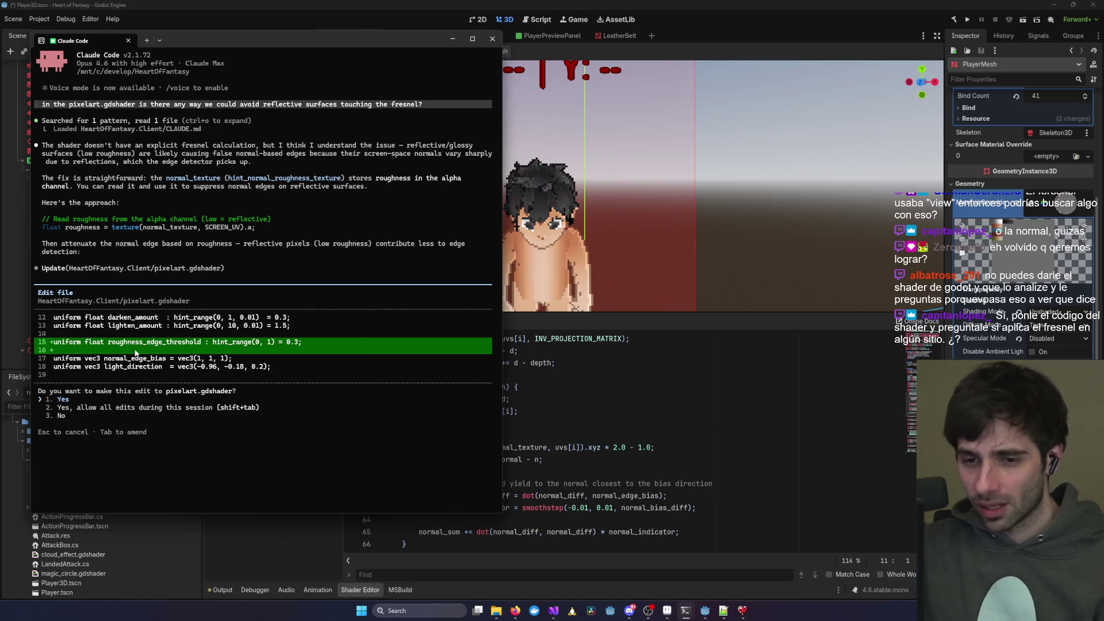
- Approve Claude Code's edit adding roughness_edge_threshold (default 0.3) to pixelart.gdshader, then return to Godot
{"action": "key", "text": "shift+Tab"}
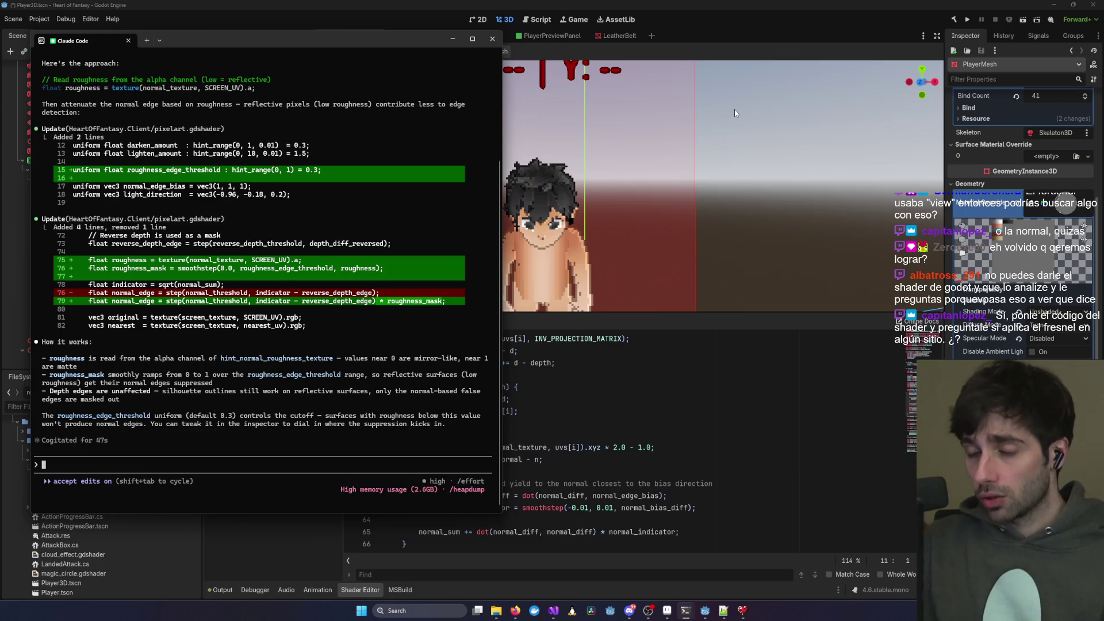
{"action": "left_click", "coordinate": [654, 408]}
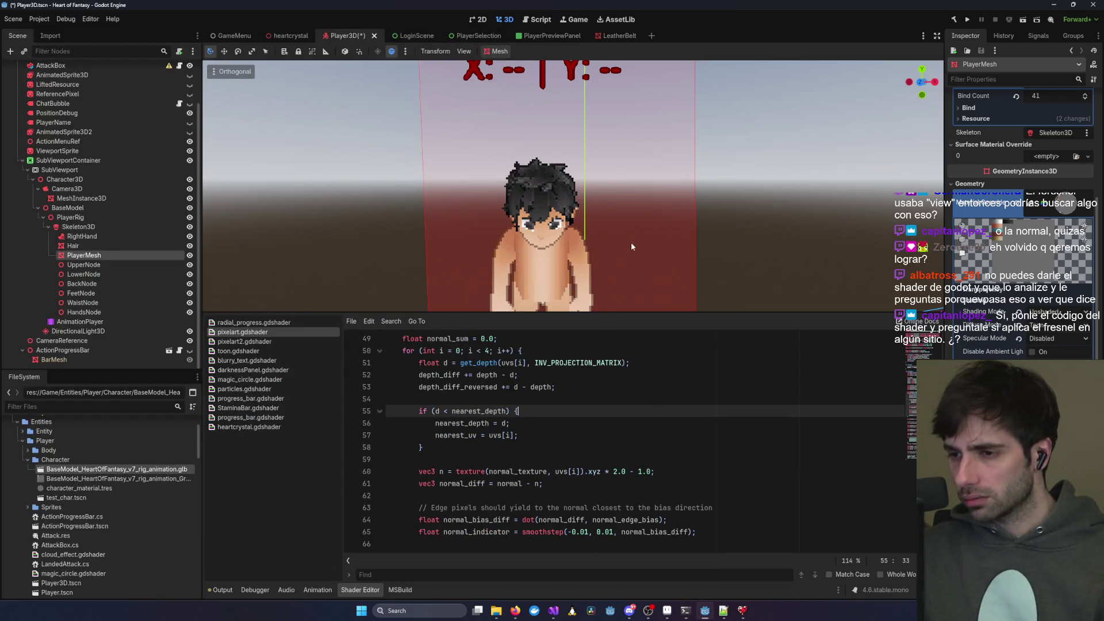
- Rotate BaseModel to a Y rotation of about -110 so the character faces sideways
{"action": "scroll", "coordinate": [631, 250], "scroll_direction": "up", "scroll_amount": 2}
{"action": "left_click_drag", "start_coordinate": [599, 202], "coordinate": [595, 219]}
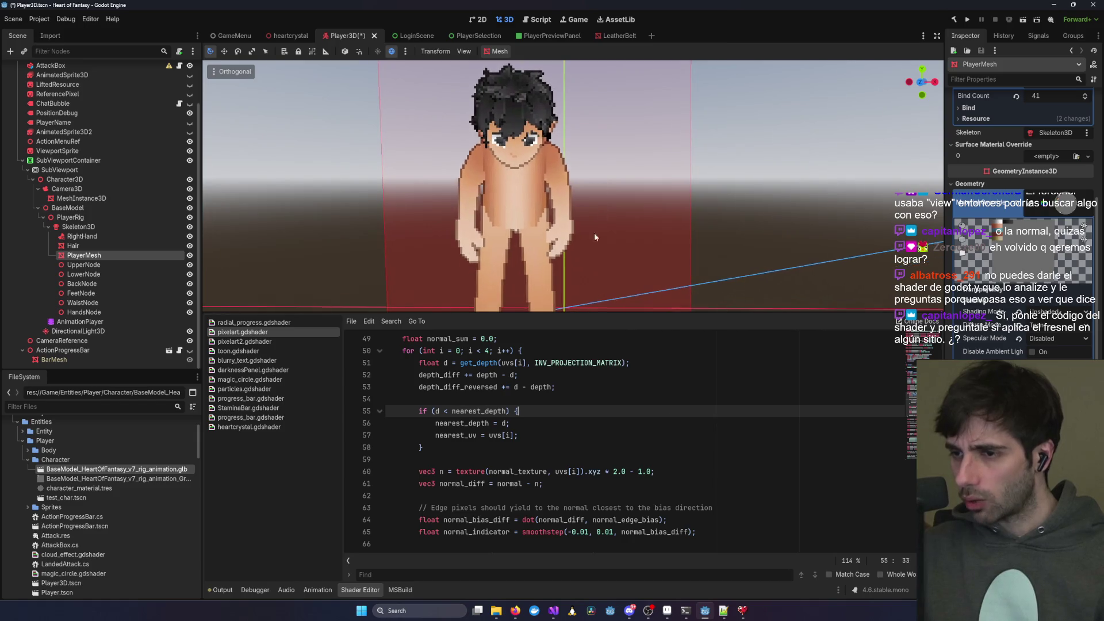
{"action": "left_click", "coordinate": [82, 212]}
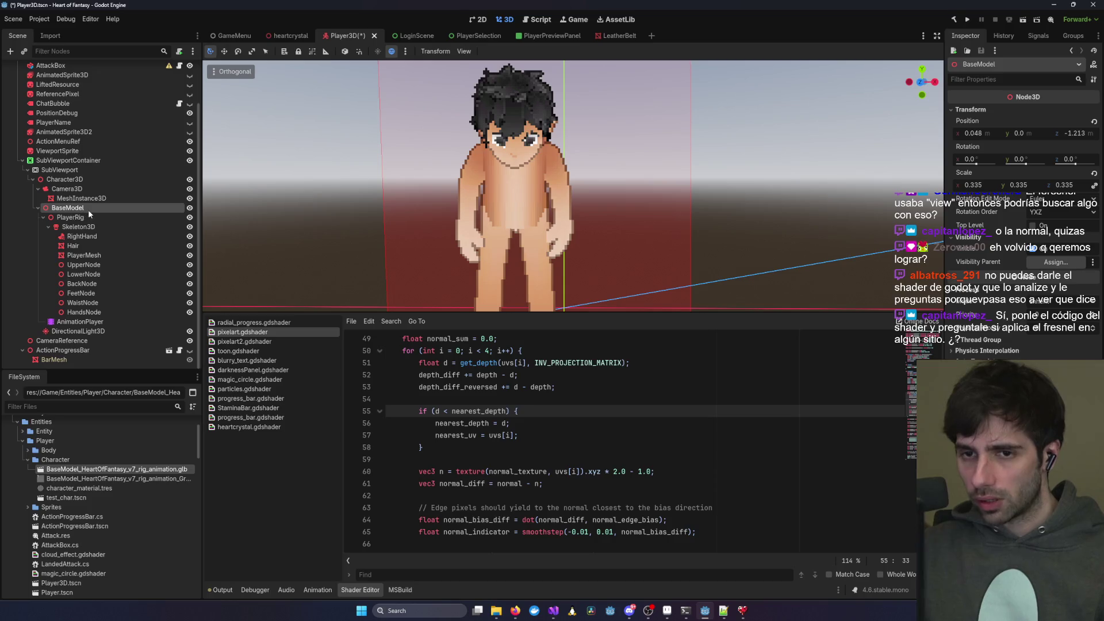
{"action": "left_click_drag", "start_coordinate": [1027, 165], "coordinate": [1021, 166]}
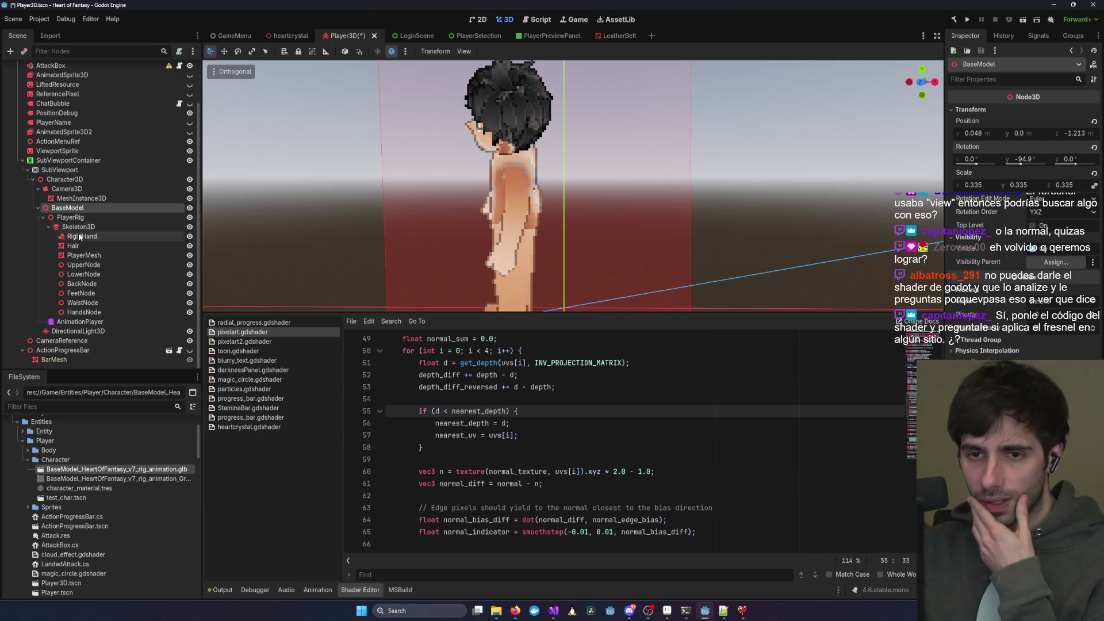
- Select PlayerMesh and review its Unshaded, Toon-diffuse material with specular disabled
{"action": "left_click", "coordinate": [83, 255]}
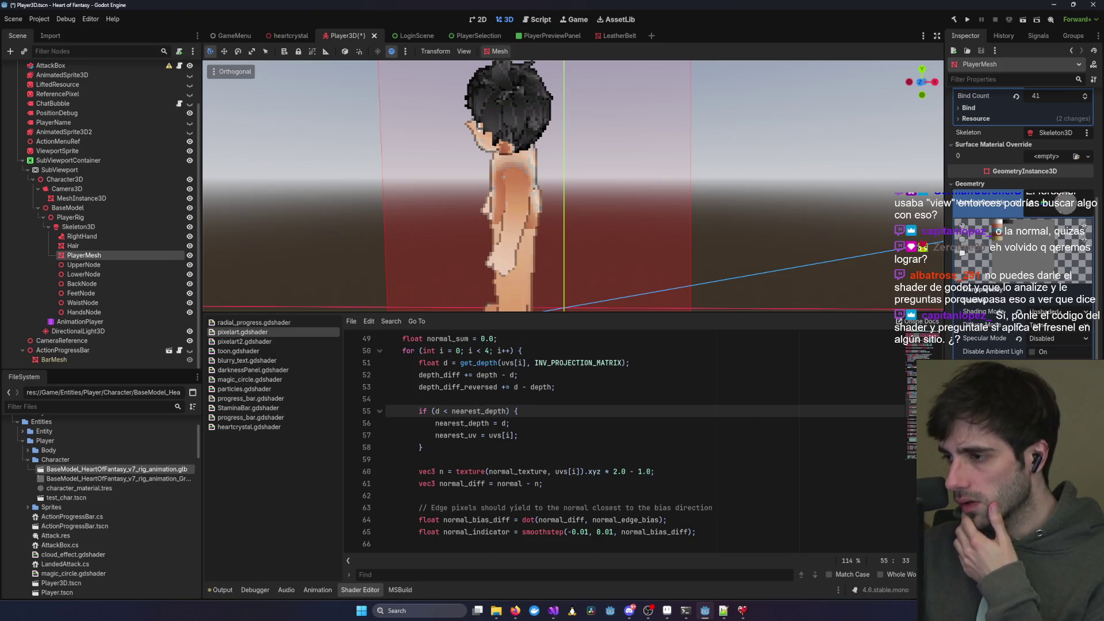
{"action": "scroll", "coordinate": [986, 310], "scroll_direction": "up", "scroll_amount": 3}
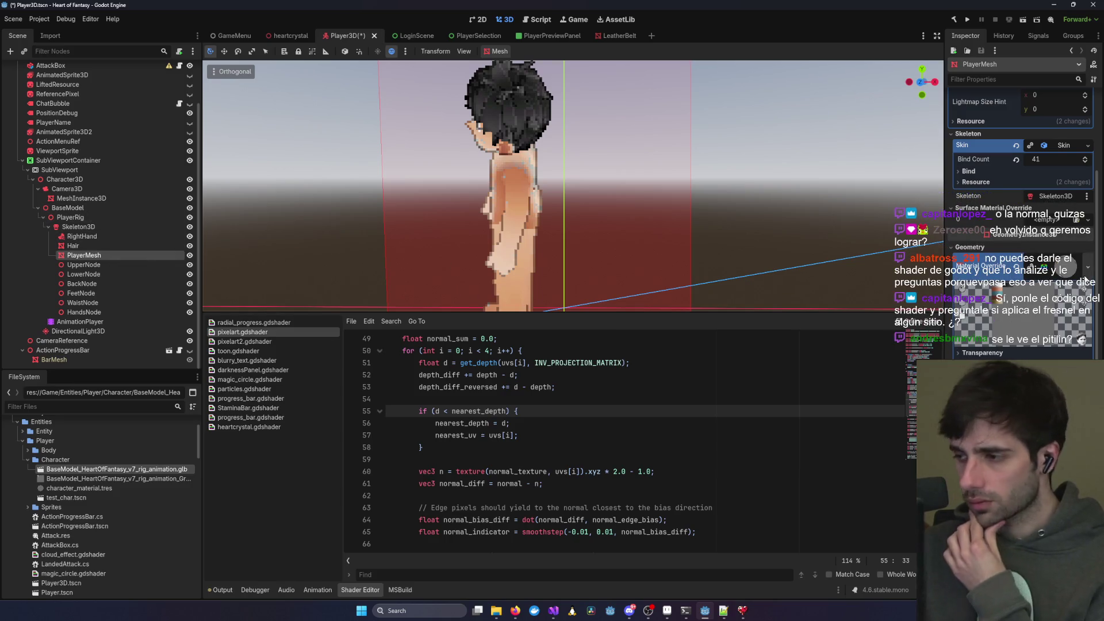
{"action": "scroll", "coordinate": [1037, 305], "scroll_direction": "down", "scroll_amount": 5}
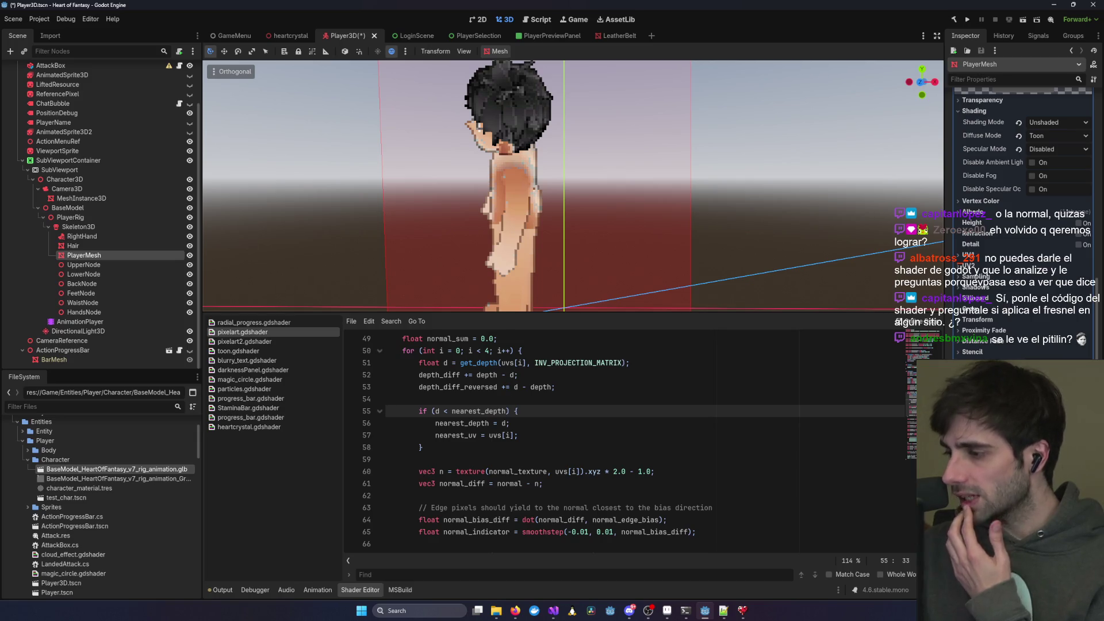
{"action": "scroll", "coordinate": [1038, 181], "scroll_direction": "up", "scroll_amount": 5}
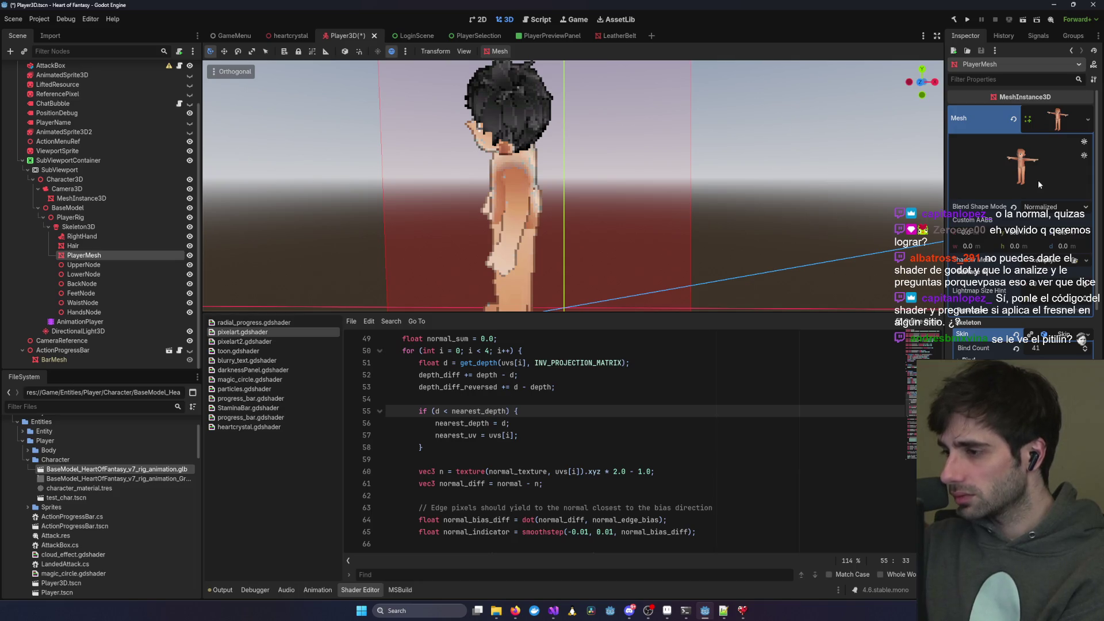
{"action": "scroll", "coordinate": [1021, 224], "scroll_direction": "down", "scroll_amount": 4}
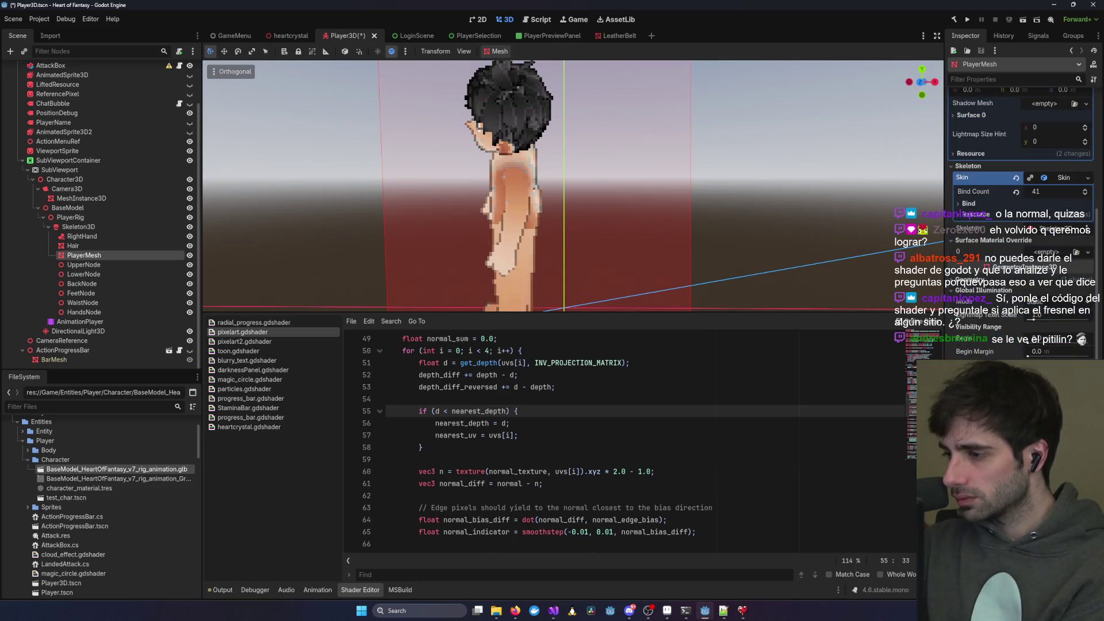
{"action": "left_click_drag", "start_coordinate": [474, 240], "coordinate": [480, 256]}
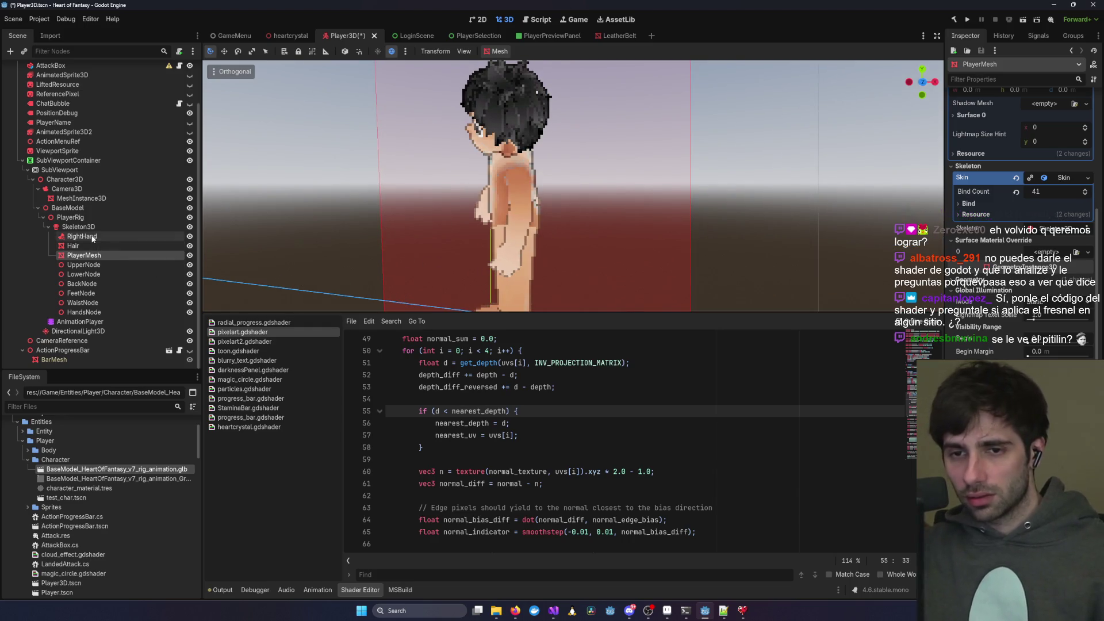
- Select the camera's MeshInstance3D, view the head from the front, then return to Claude Code
{"action": "left_click", "coordinate": [119, 198]}
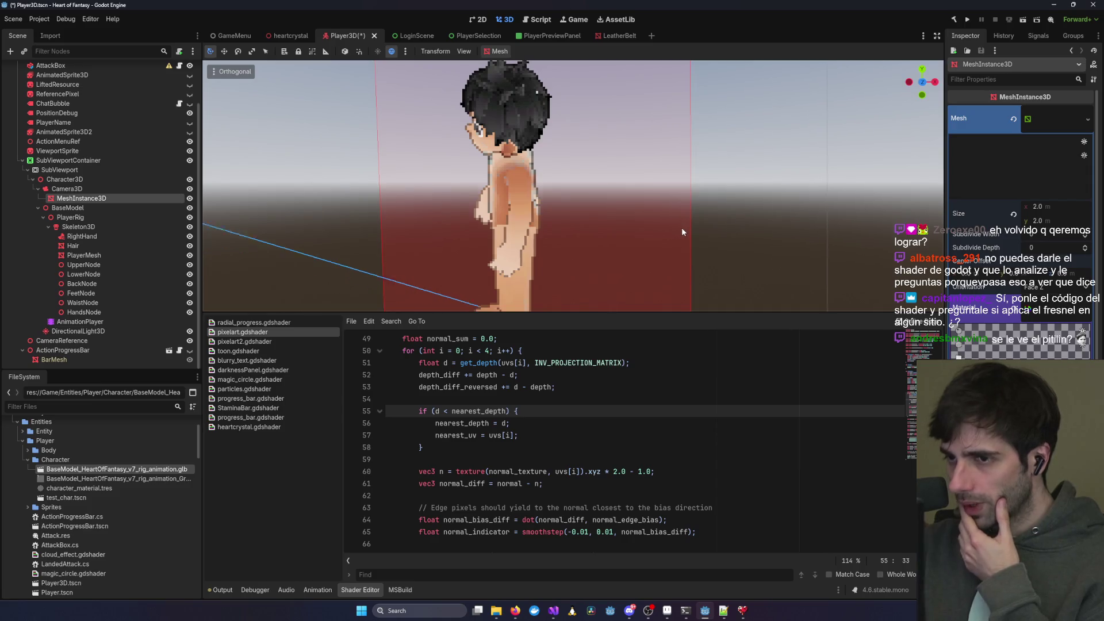
{"action": "key", "text": "KP_1"}
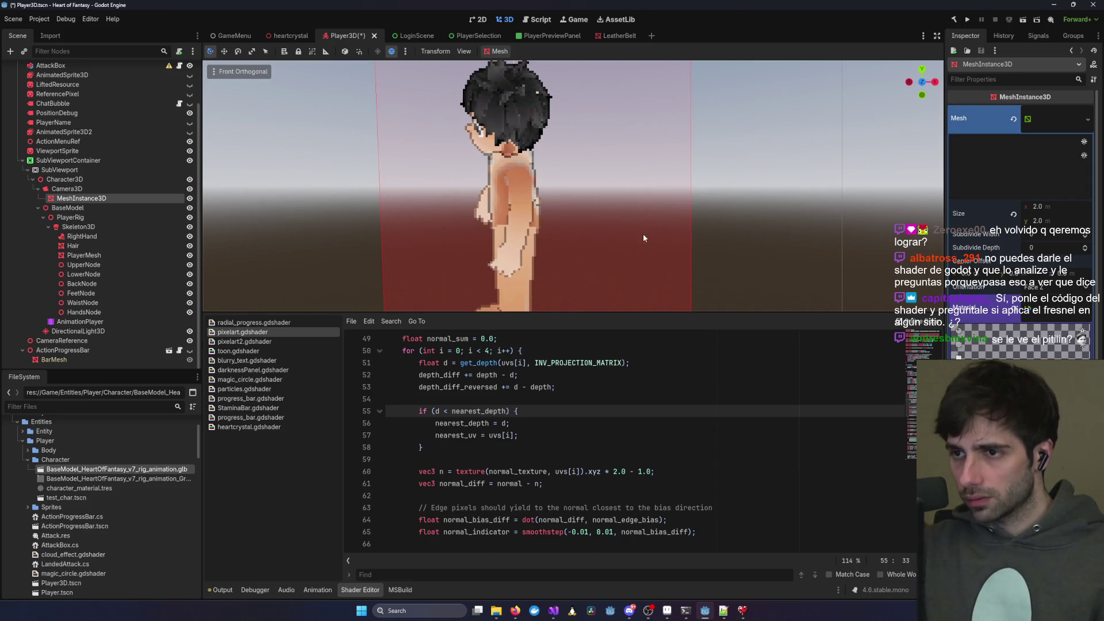
{"action": "scroll", "coordinate": [632, 221], "scroll_direction": "up", "scroll_amount": 5}
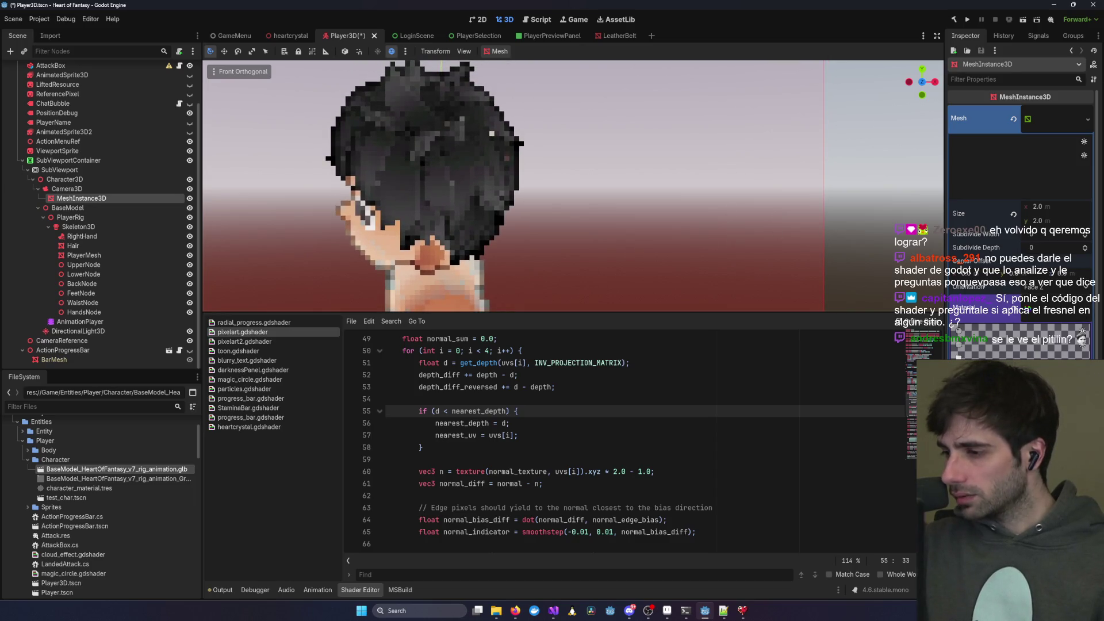
{"action": "scroll", "coordinate": [498, 483], "scroll_direction": "up", "scroll_amount": 12}
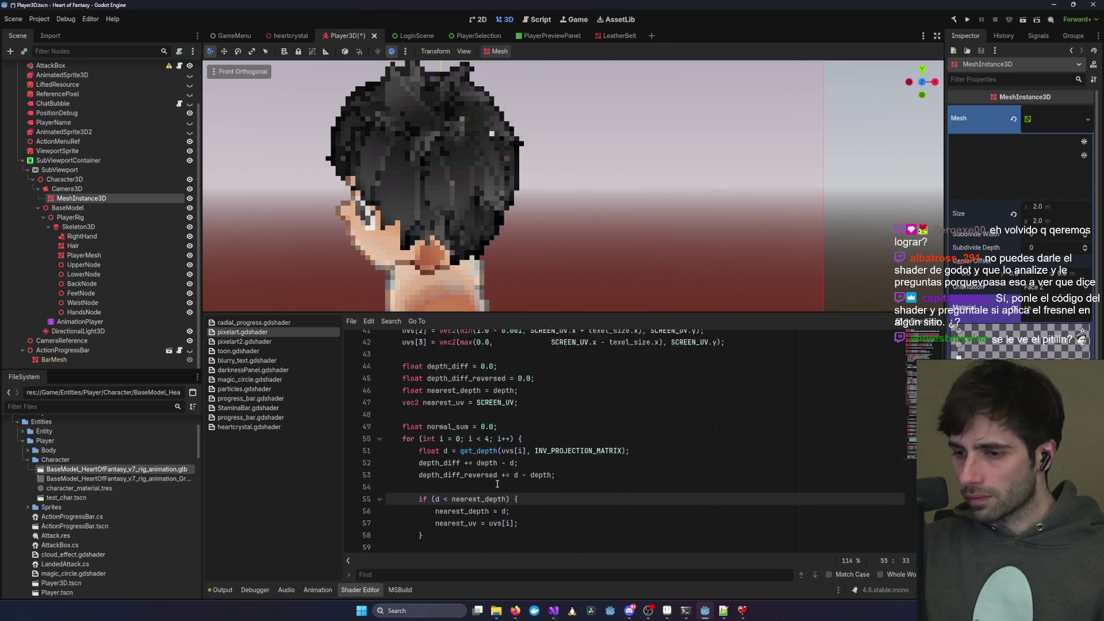
{"action": "key", "text": "alt+Tab"}
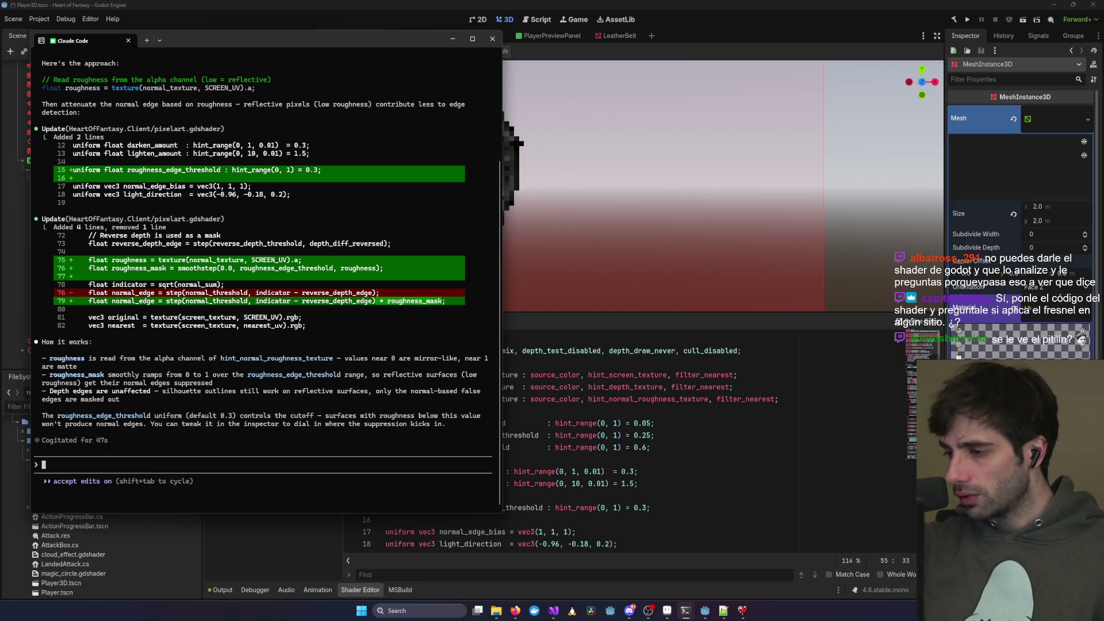
- Change roughness_edge_threshold's hint_range minimum from 0 to -1 and save pixelart.gdshader
{"action": "left_click", "coordinate": [515, 477]}
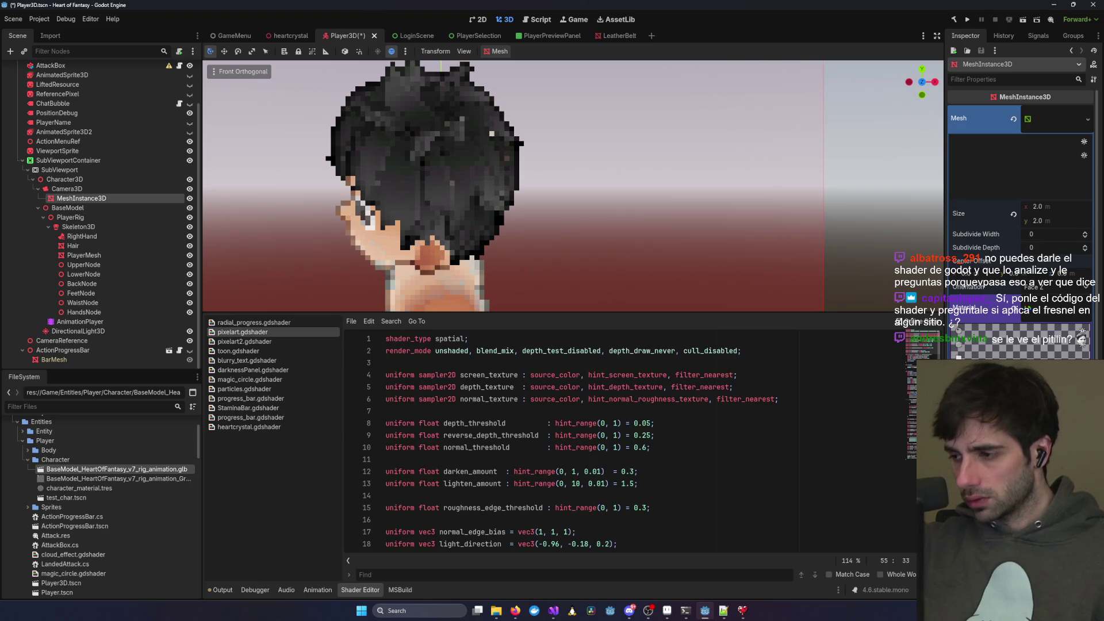
{"action": "double_click", "coordinate": [477, 508]}
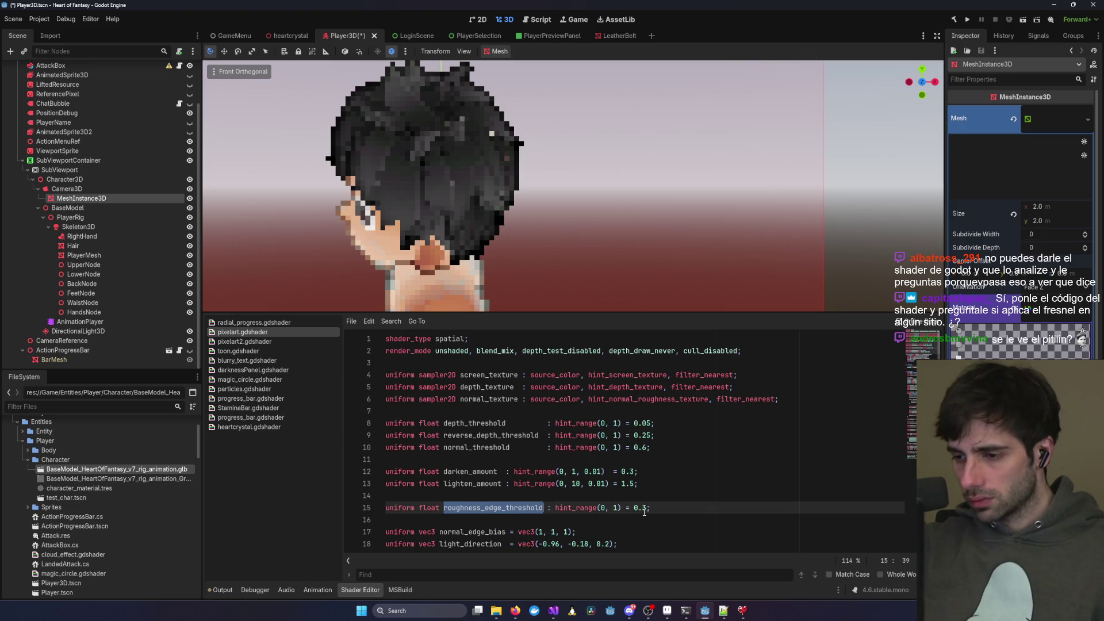
{"action": "left_click", "coordinate": [604, 509]}
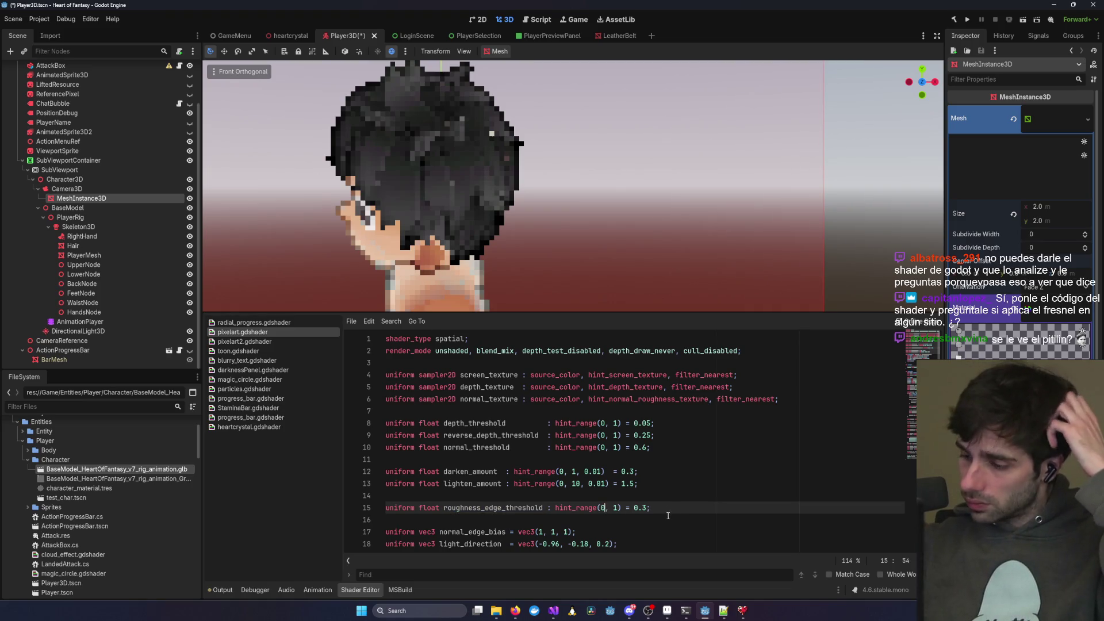
{"action": "key", "text": "BackSpace"}
{"action": "type", "text": "-1"}
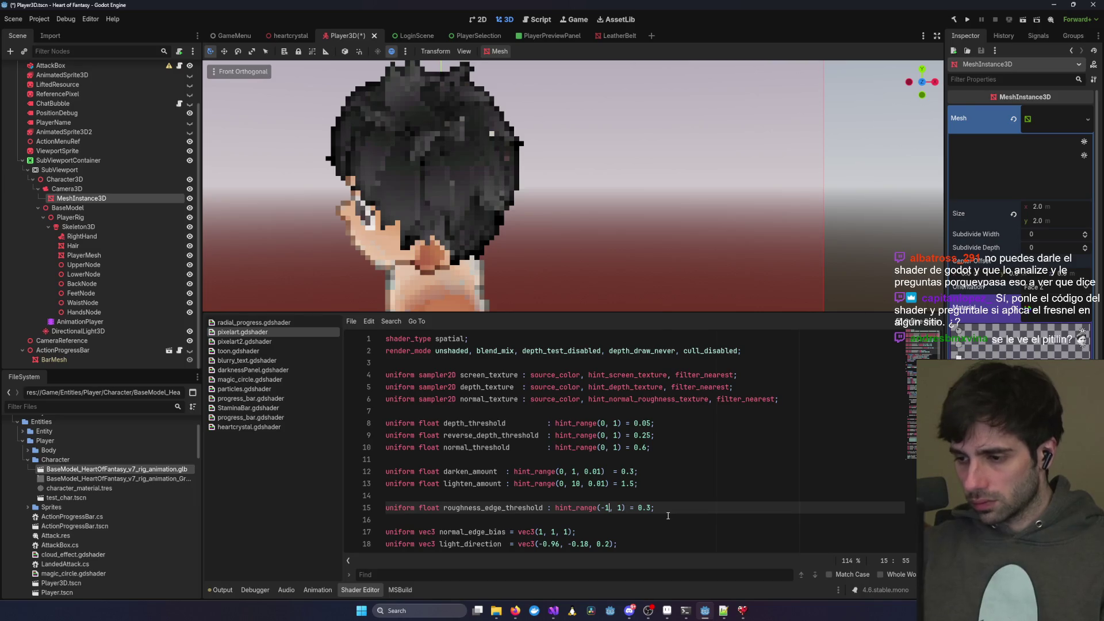
{"action": "key", "text": "ctrl+s"}
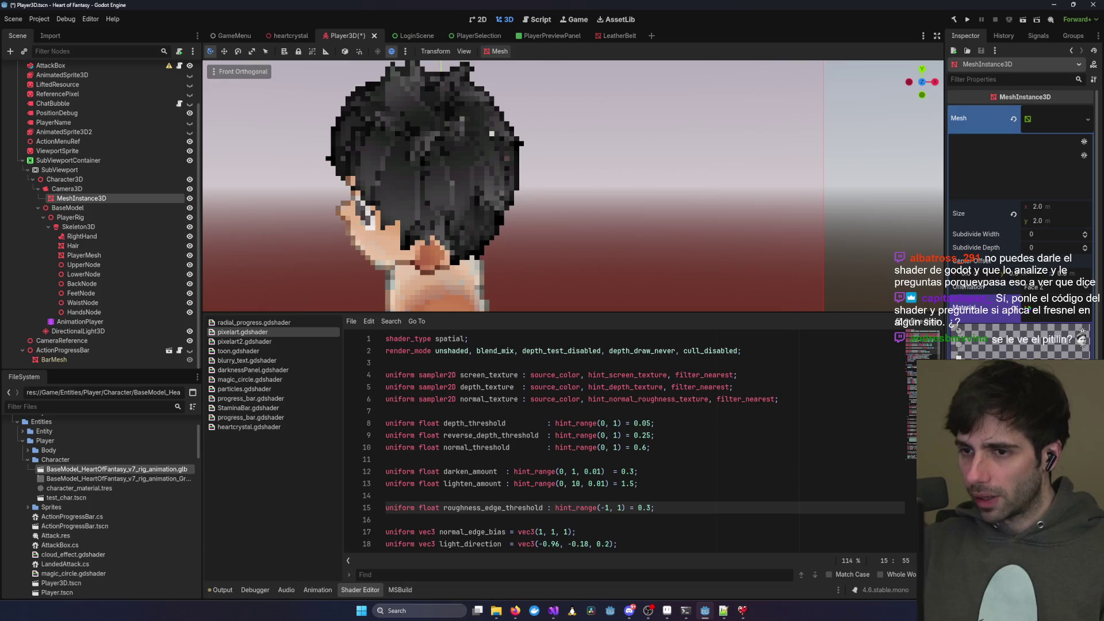
{"action": "scroll", "coordinate": [534, 221], "scroll_direction": "down", "scroll_amount": 4}
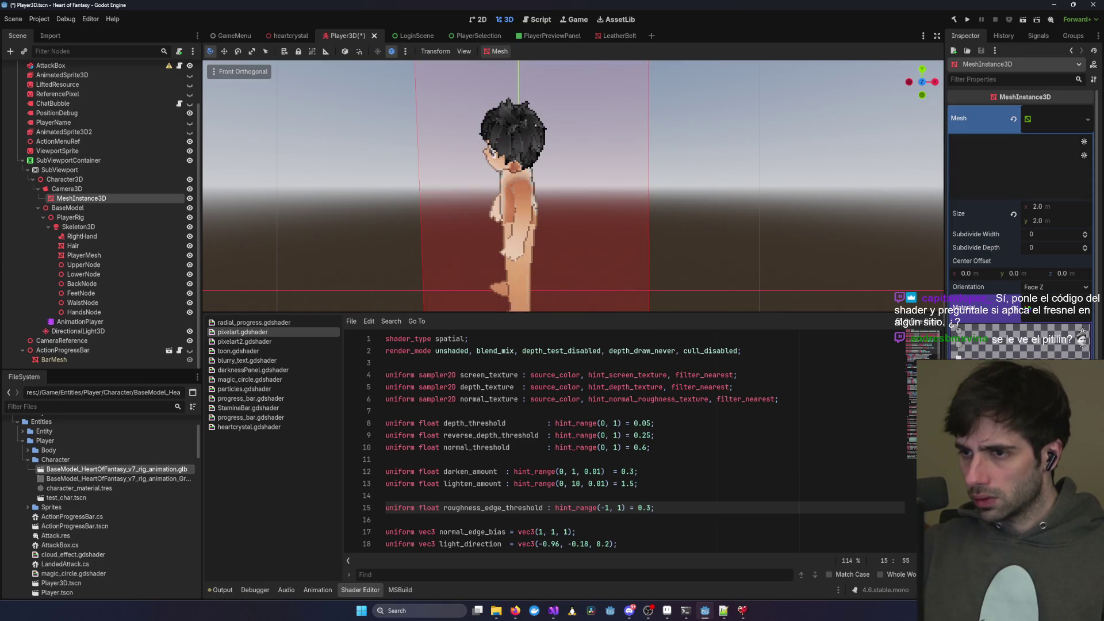
- Save the scene and zoom the viewport to check the character's red backdrop
{"action": "key", "text": "ctrl+s"}
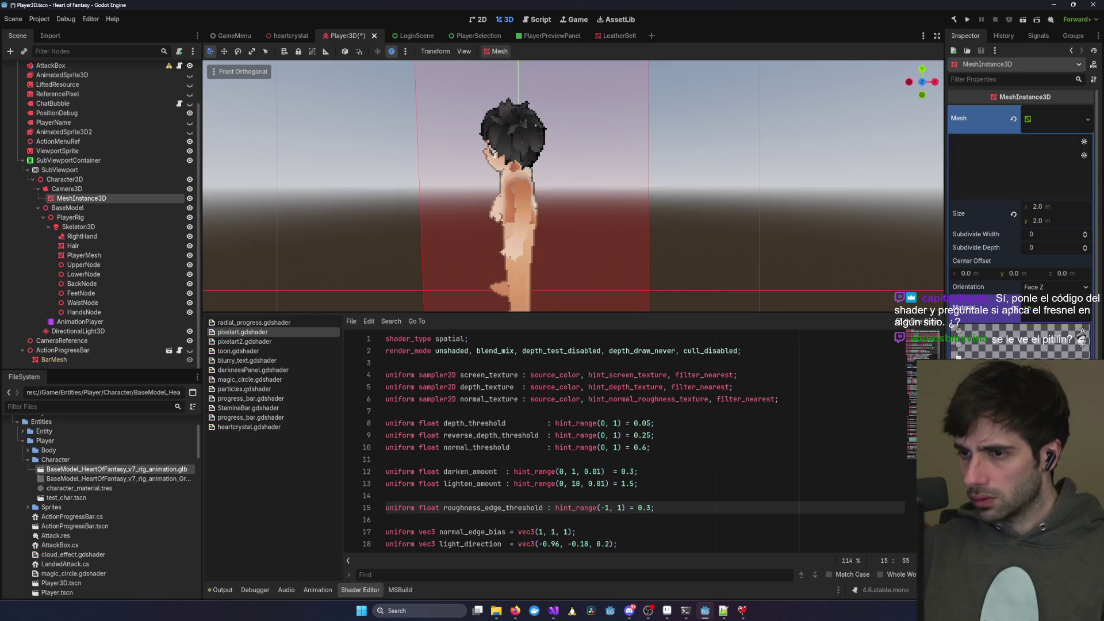
{"action": "scroll", "coordinate": [587, 239], "scroll_direction": "up", "scroll_amount": 4}
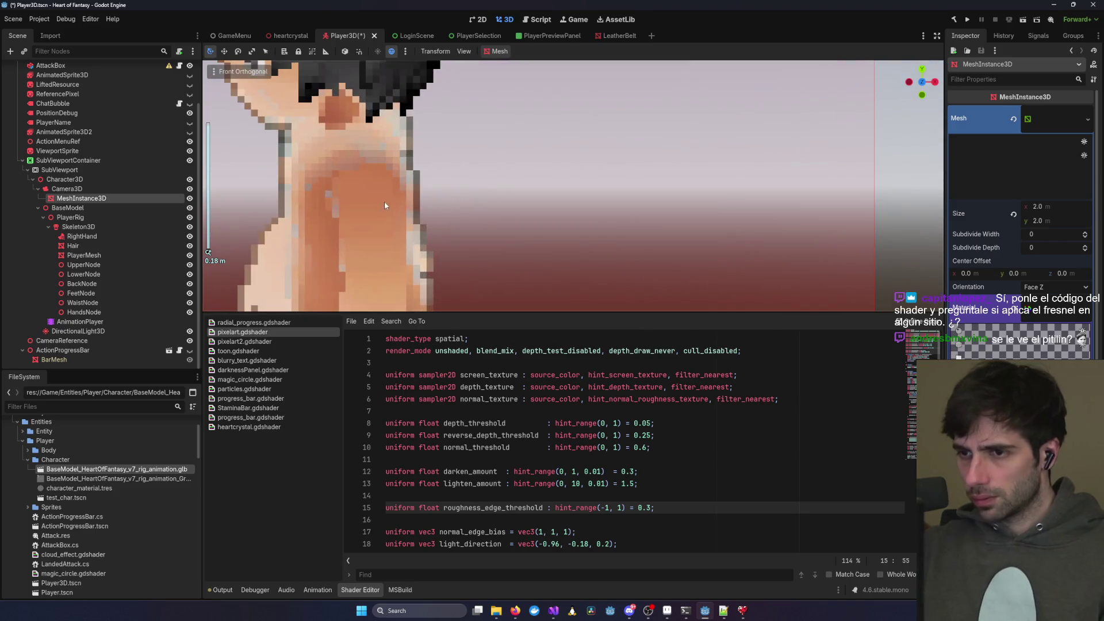
{"action": "scroll", "coordinate": [381, 185], "scroll_direction": "down", "scroll_amount": 2}
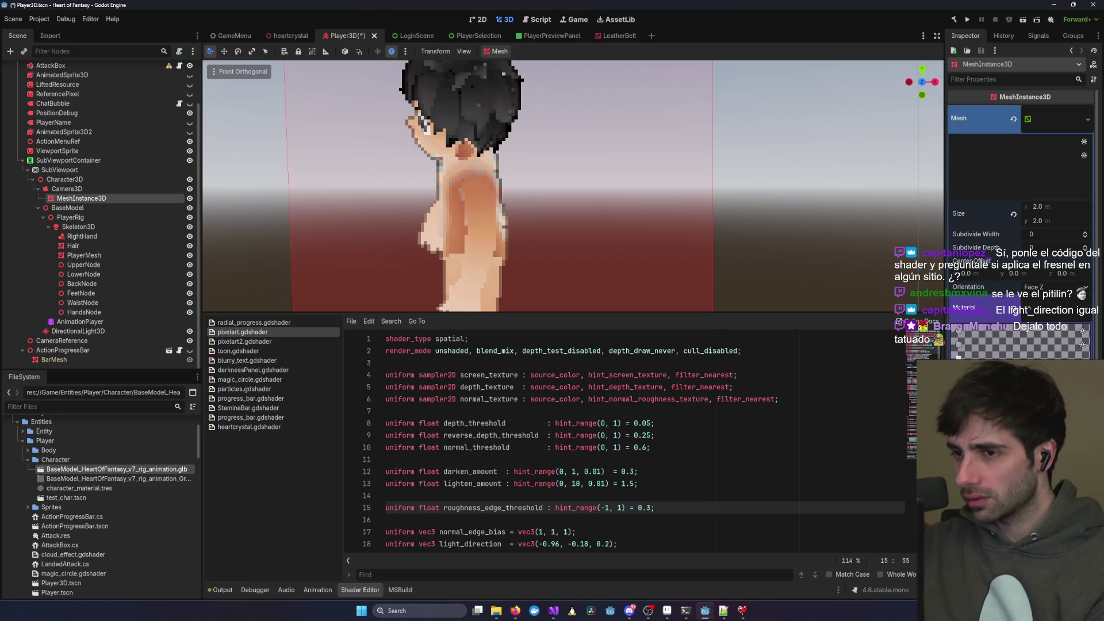
{"action": "scroll", "coordinate": [572, 186], "scroll_direction": "down", "scroll_amount": 3}
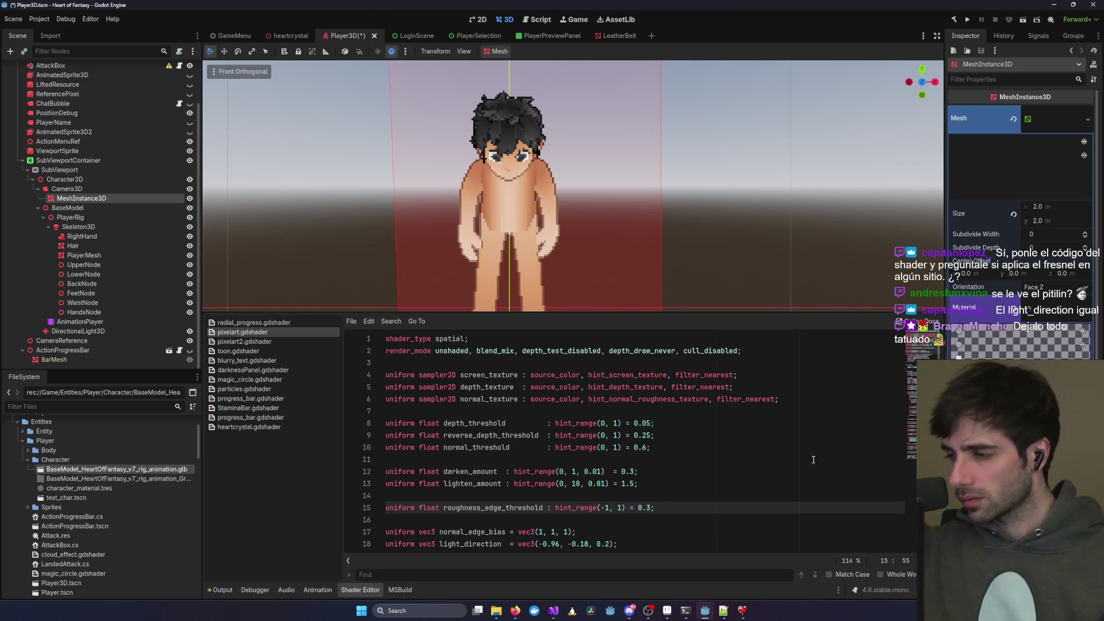
{"action": "left_click", "coordinate": [704, 458]}
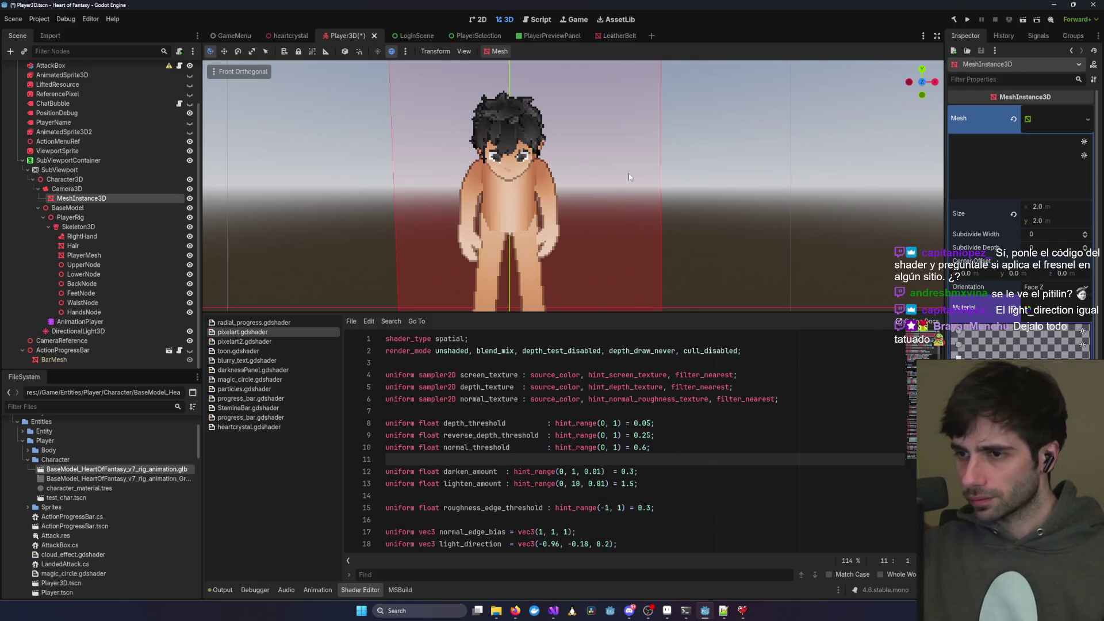
- Switch from Godot to the Claude Code terminal through the taskbar
{"action": "left_click", "coordinate": [515, 611]}
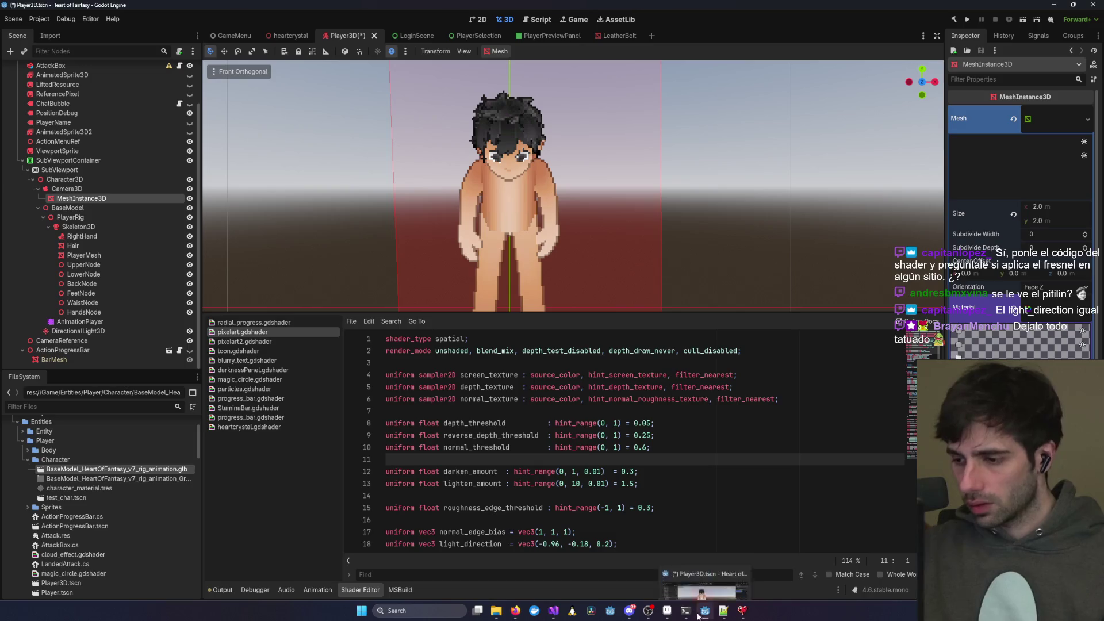
{"action": "mouse_move", "coordinate": [685, 610]}
{"action": "left_click", "coordinate": [861, 579]}
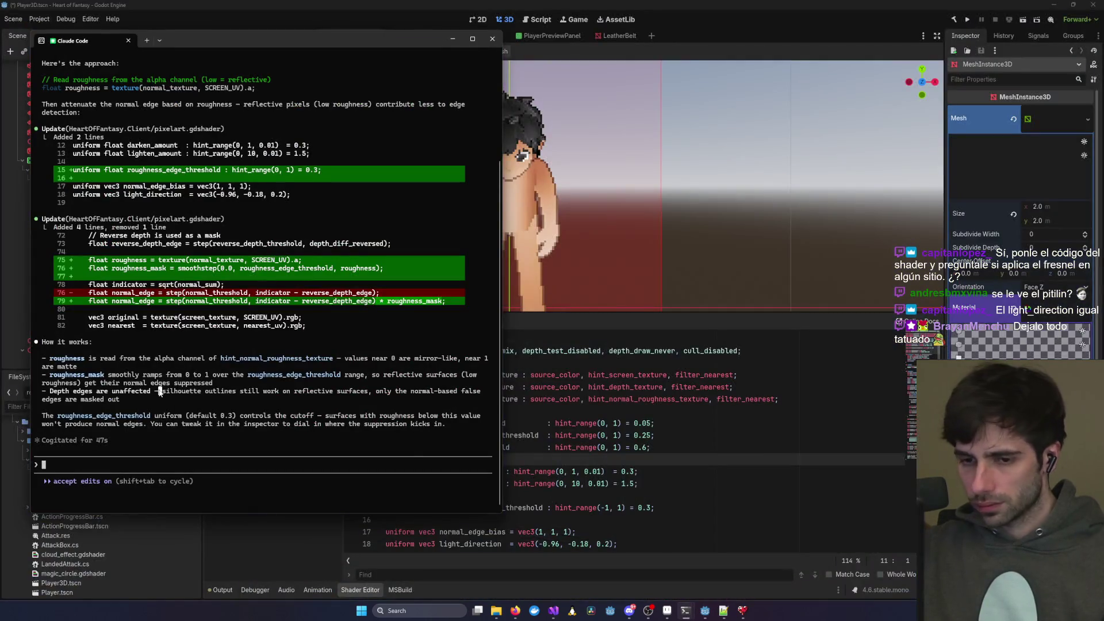
- Tell Claude the roughness change didn't remove the gray artifacts, suspecting the fresnel, and send it
{"action": "type", "text": "why do"}
{"action": "key", "text": "BackSpace"}
{"action": "key", "text": "BackSpace"}
{"action": "key", "text": "BackSpace"}
{"action": "type", "text": "no, "}
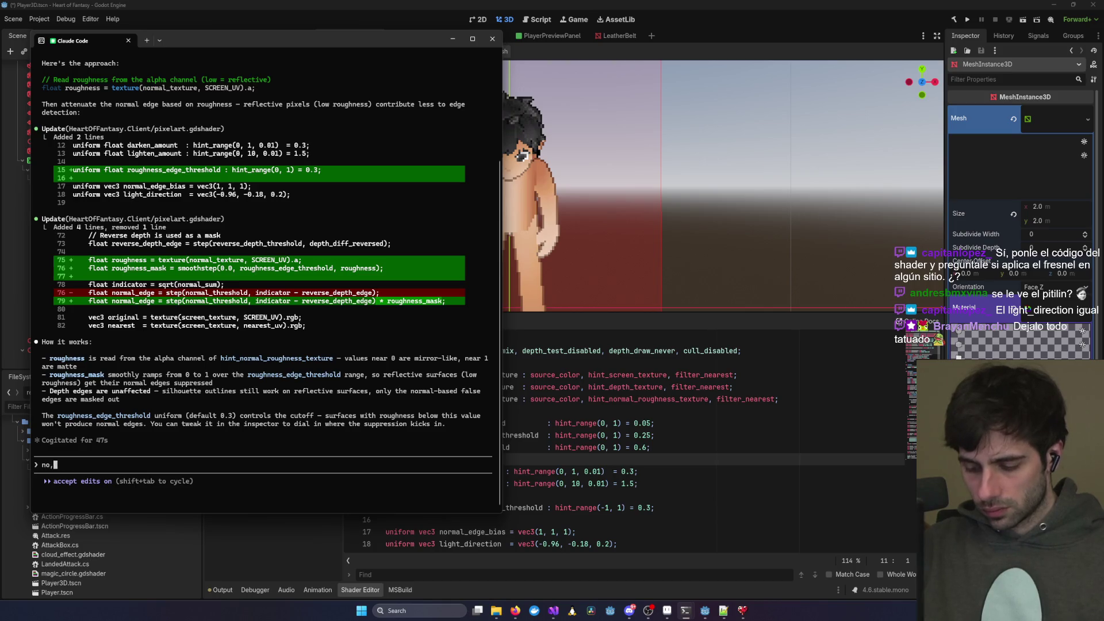
{"action": "type", "text": "it didn"}
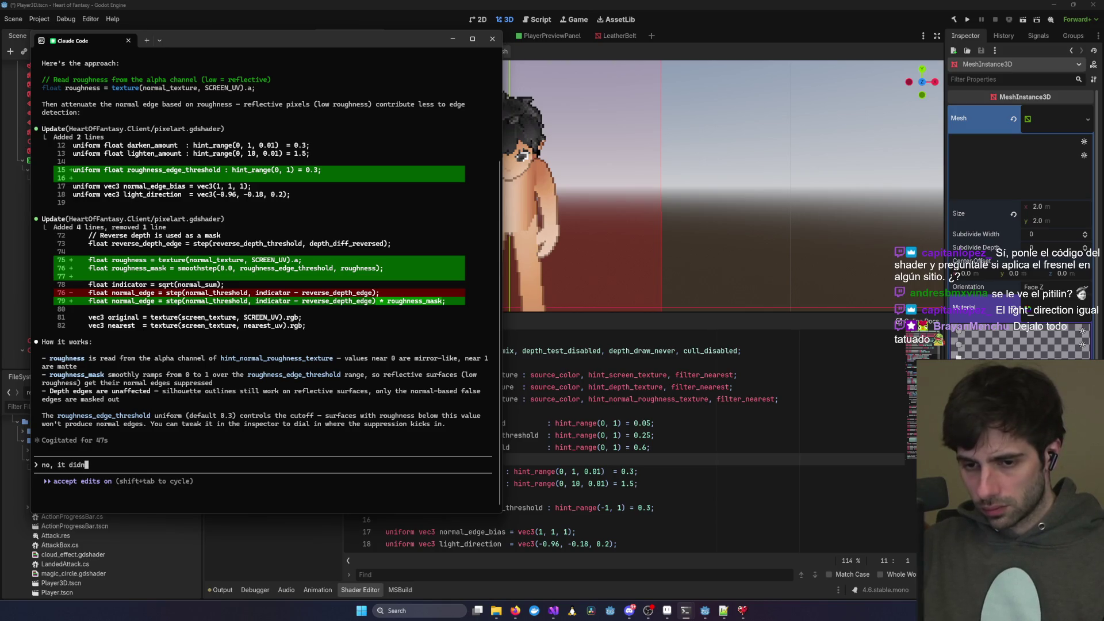
{"action": "type", "text": "t do what i ex"}
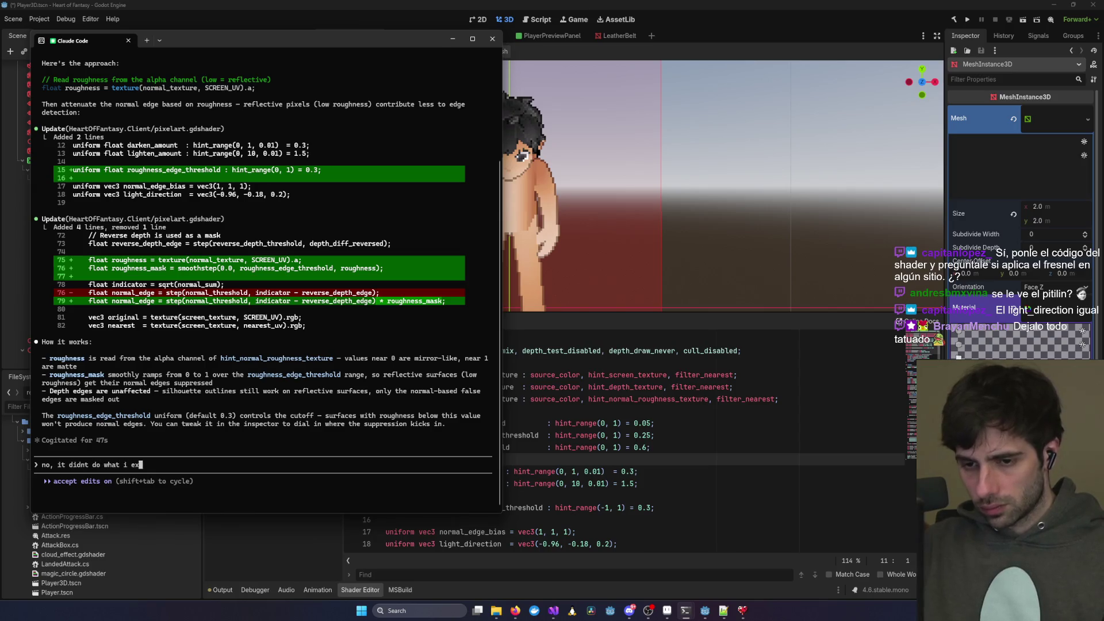
{"action": "type", "text": "pected, i"}
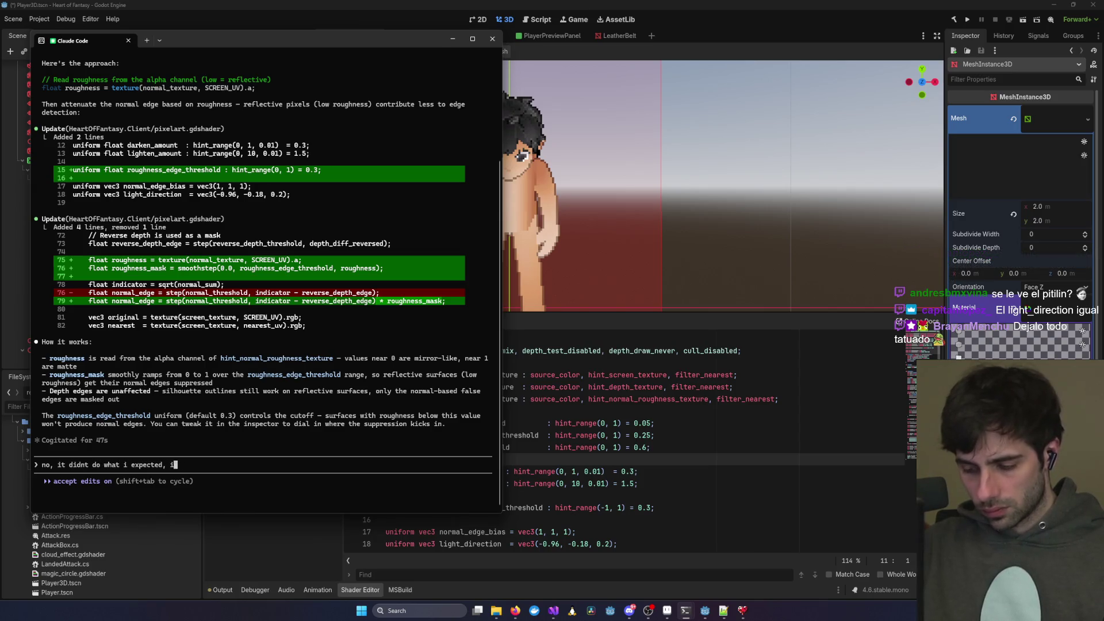
{"action": "type", "text": "'m trying to ge"}
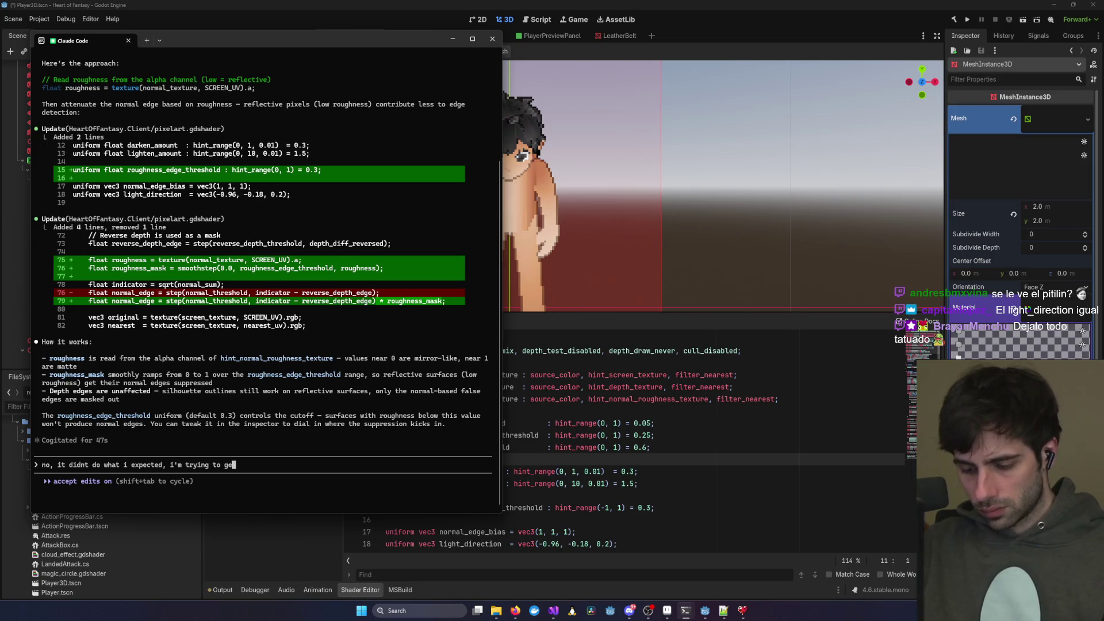
{"action": "type", "text": "t rid of some gra"}
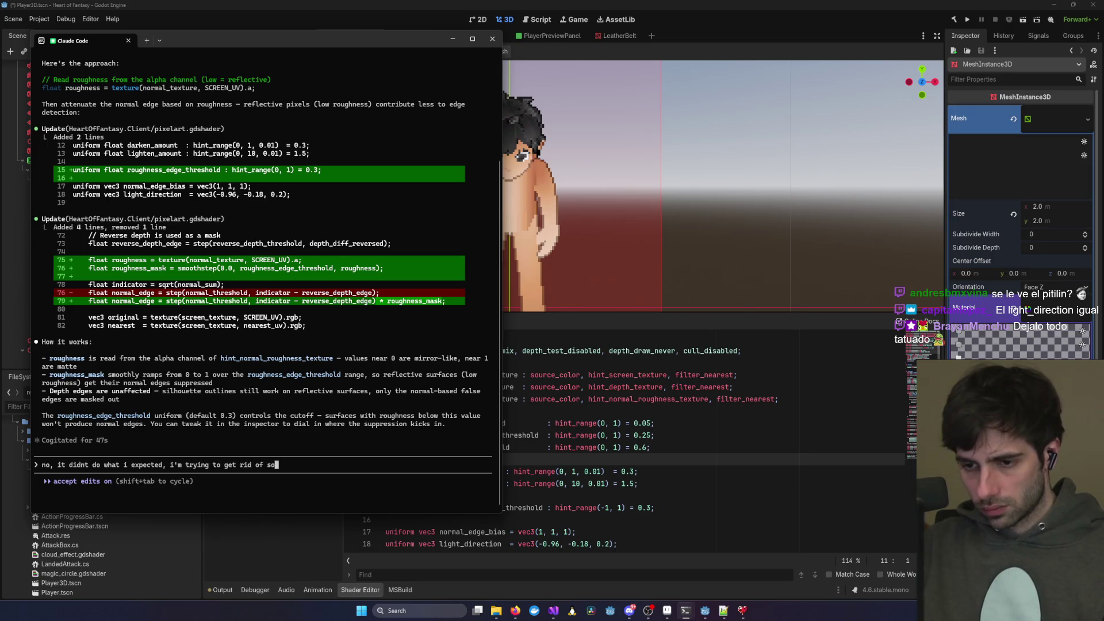
{"action": "key", "text": "BackSpace"}
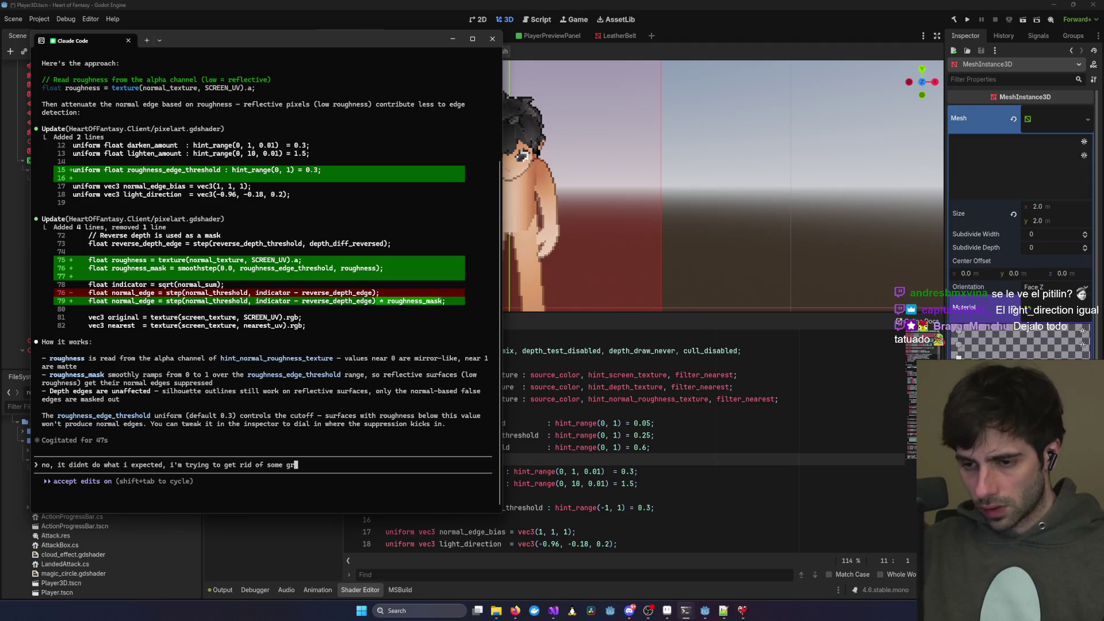
{"action": "type", "text": "ay"}
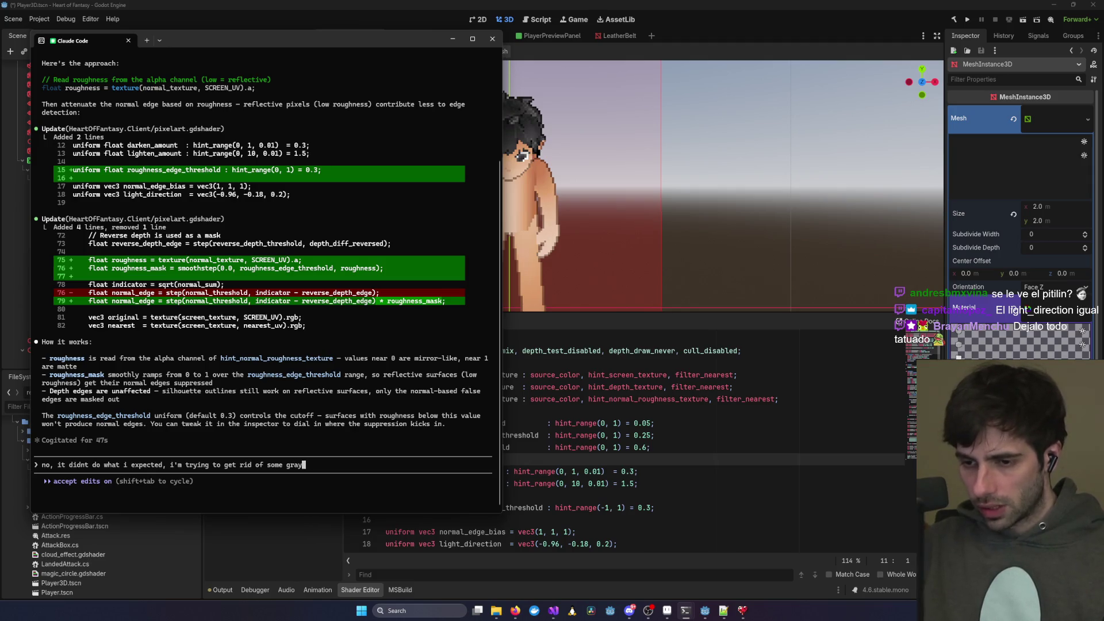
{"action": "type", "text": " a"}
{"action": "key", "text": "BackSpace"}
{"action": "key", "text": "BackSpace"}
{"action": "key", "text": "BackSpace"}
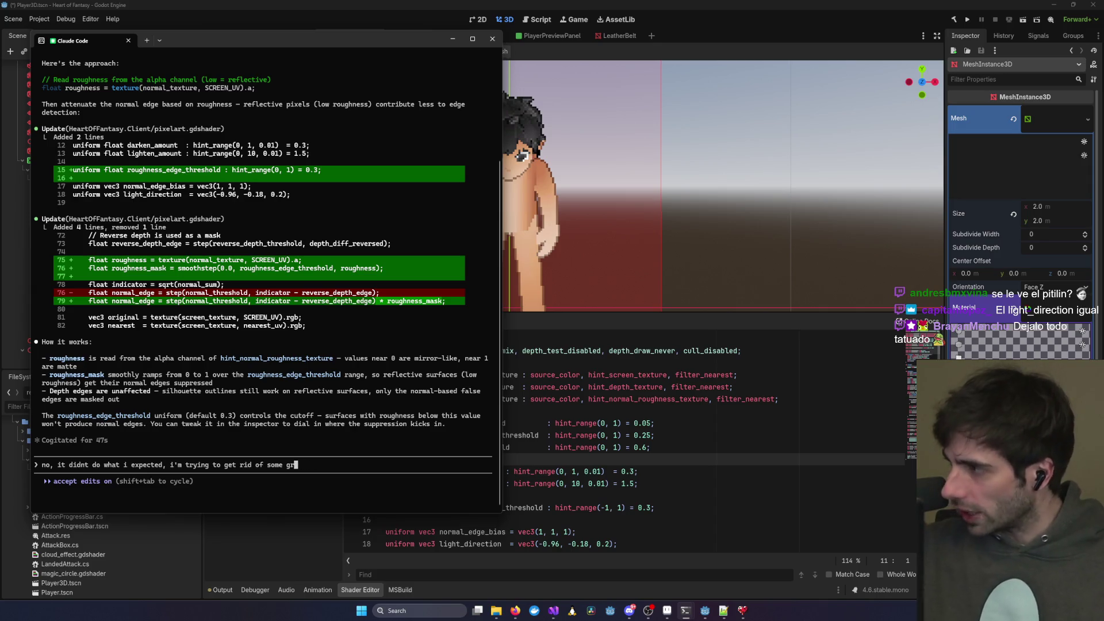
{"action": "key", "text": "alt+Tab"}
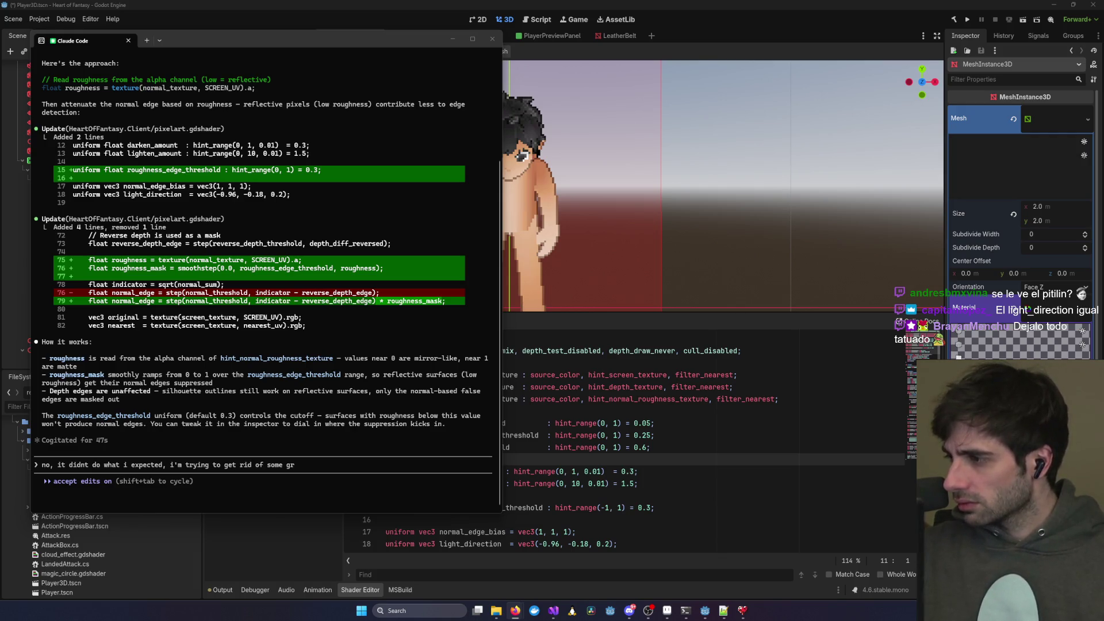
{"action": "left_click", "coordinate": [260, 435]}
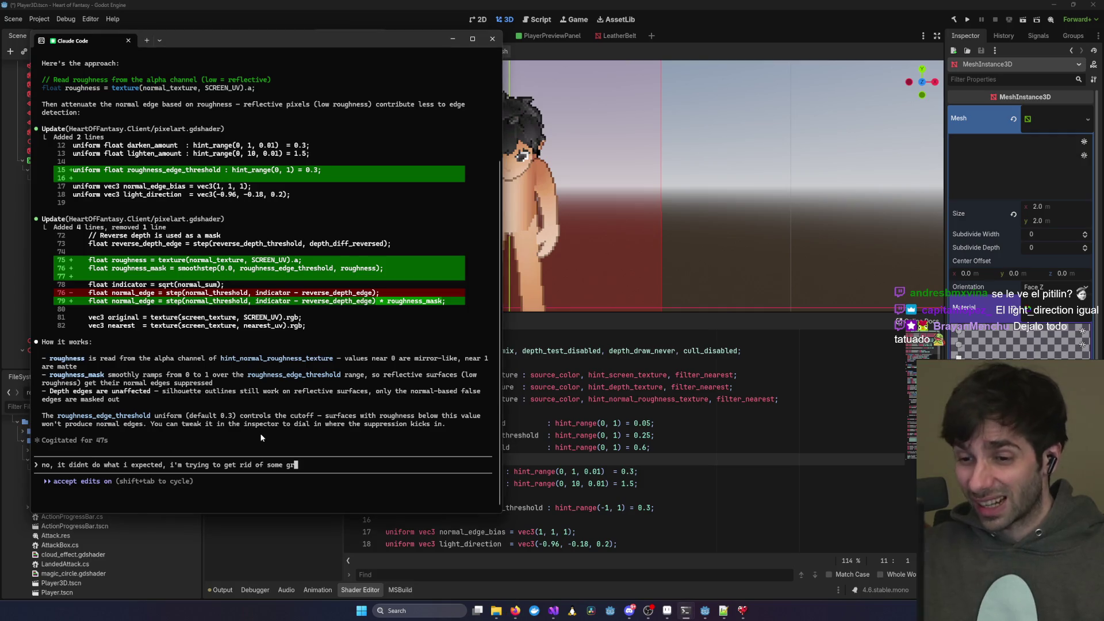
{"action": "type", "text": "ay"}
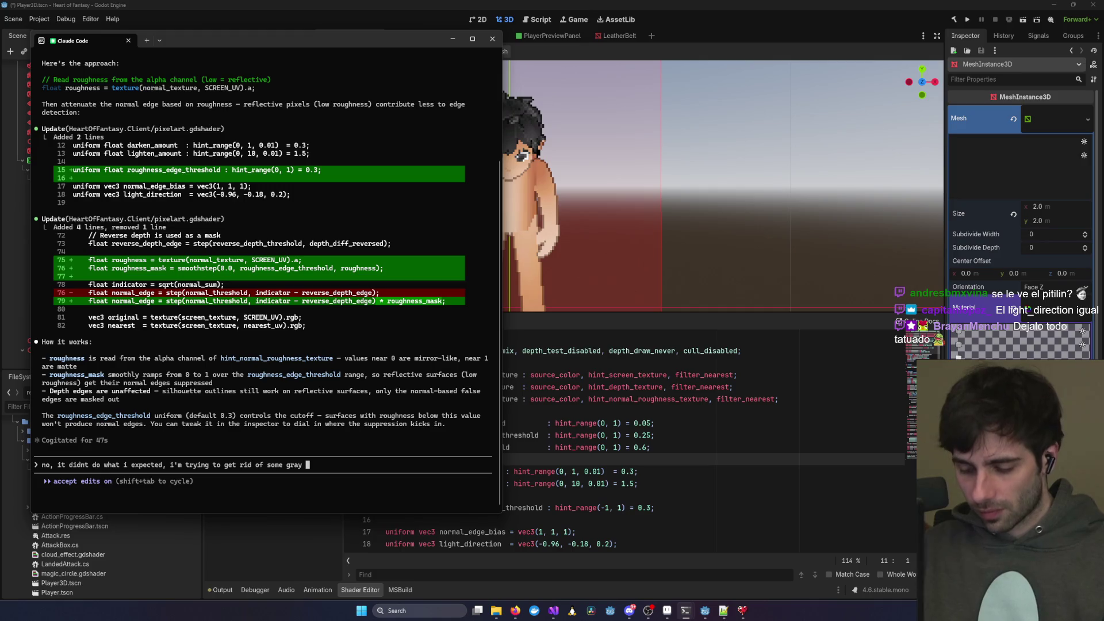
{"action": "type", "text": "artifacts"}
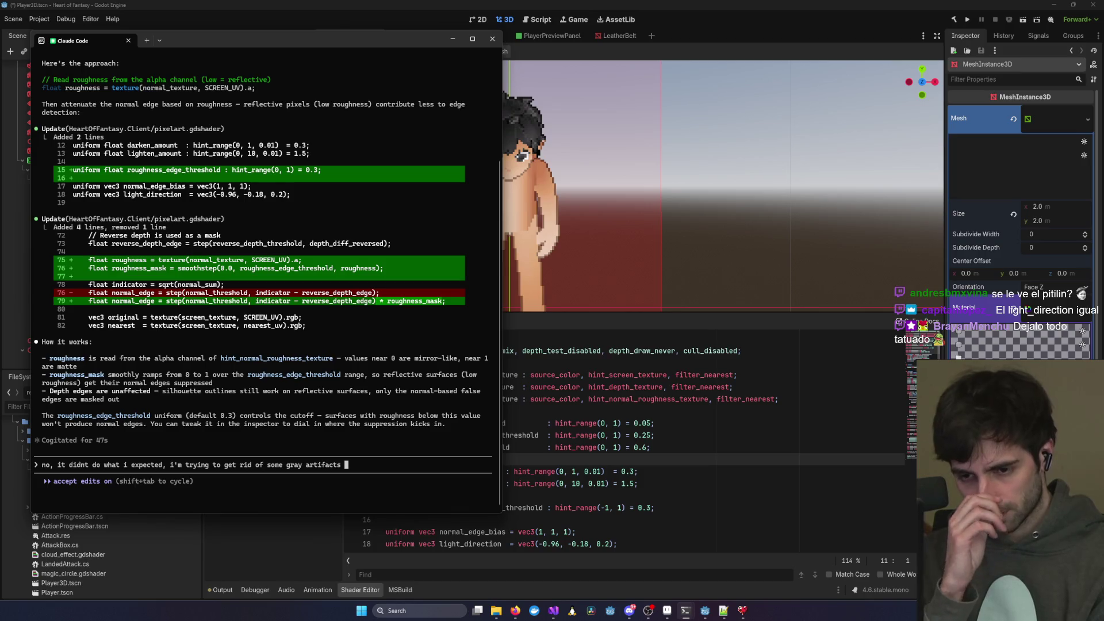
{"action": "type", "text": ", i t"}
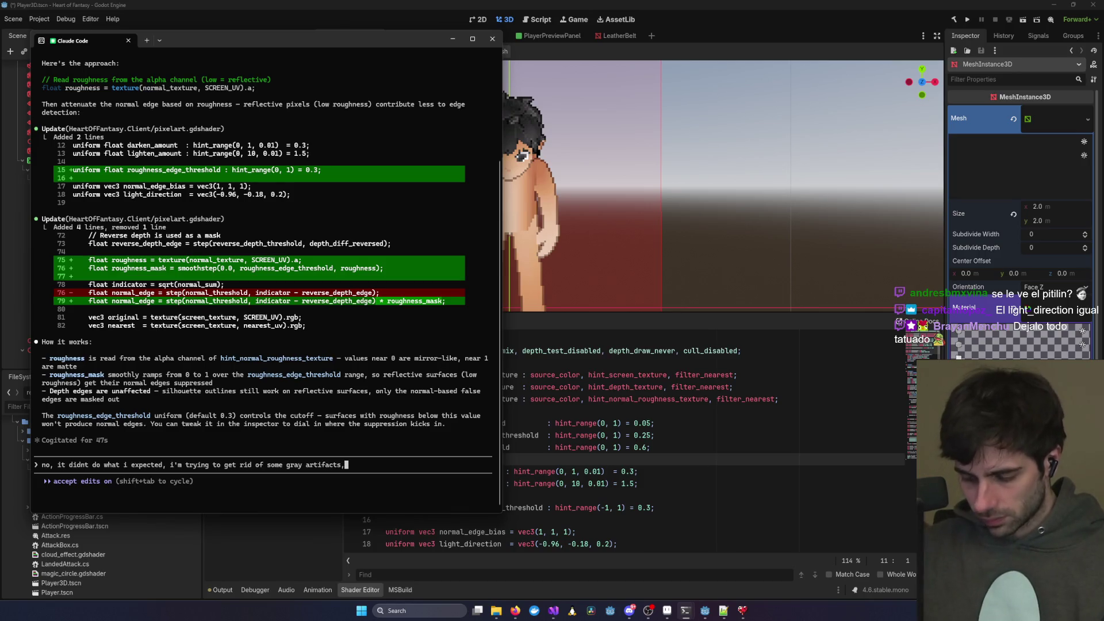
{"action": "type", "text": "hought that "}
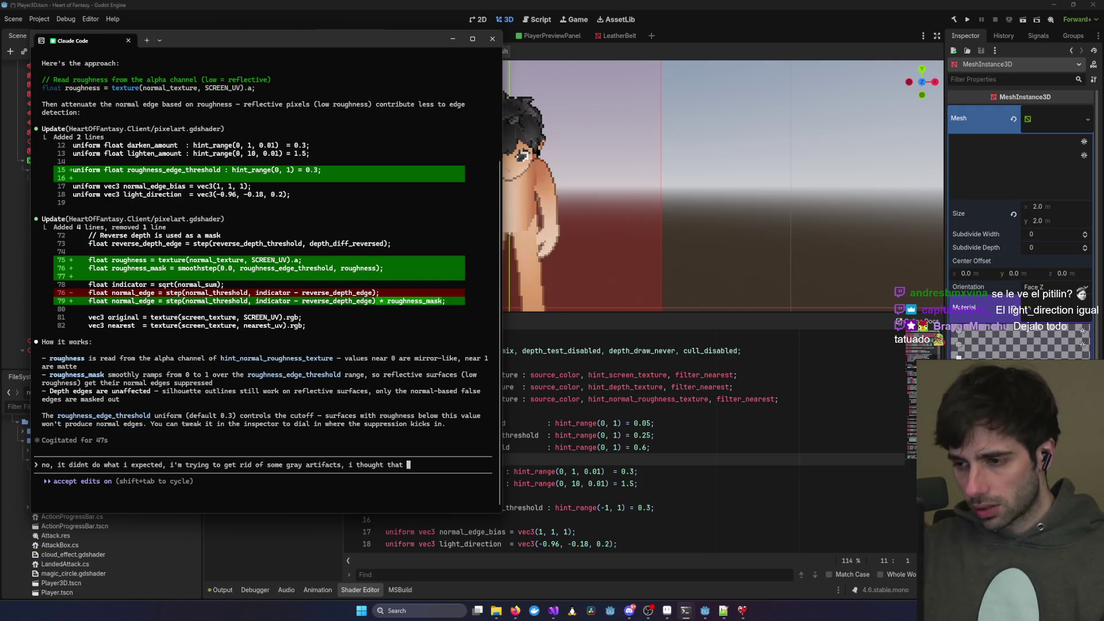
{"action": "type", "text": "the"}
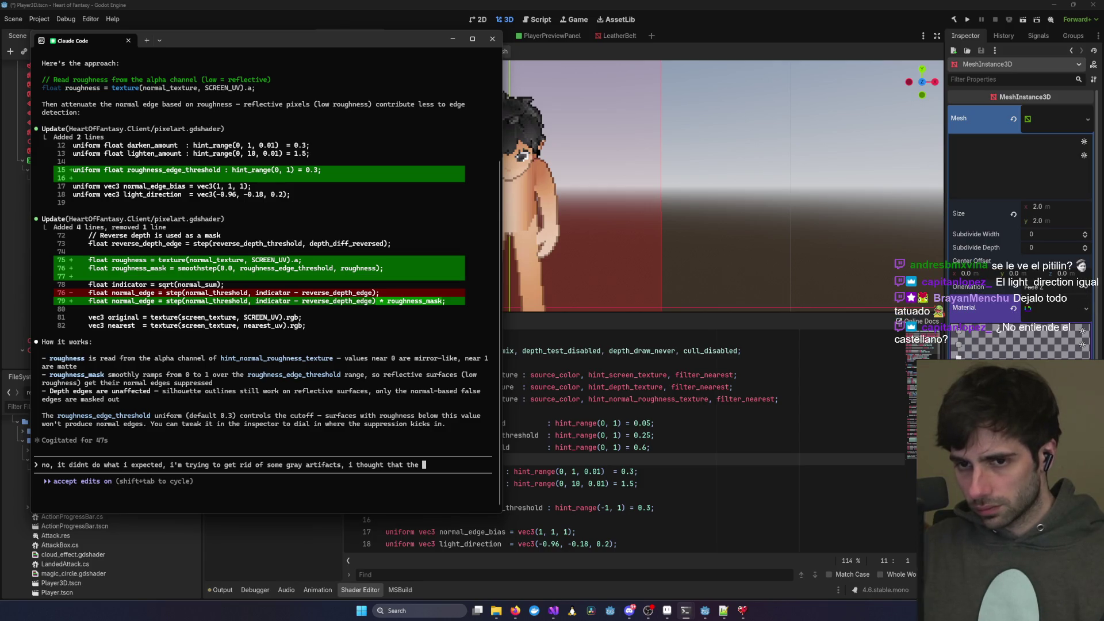
{"action": "type", "text": " fresnel det"}
{"action": "type", "text": "ermines "}
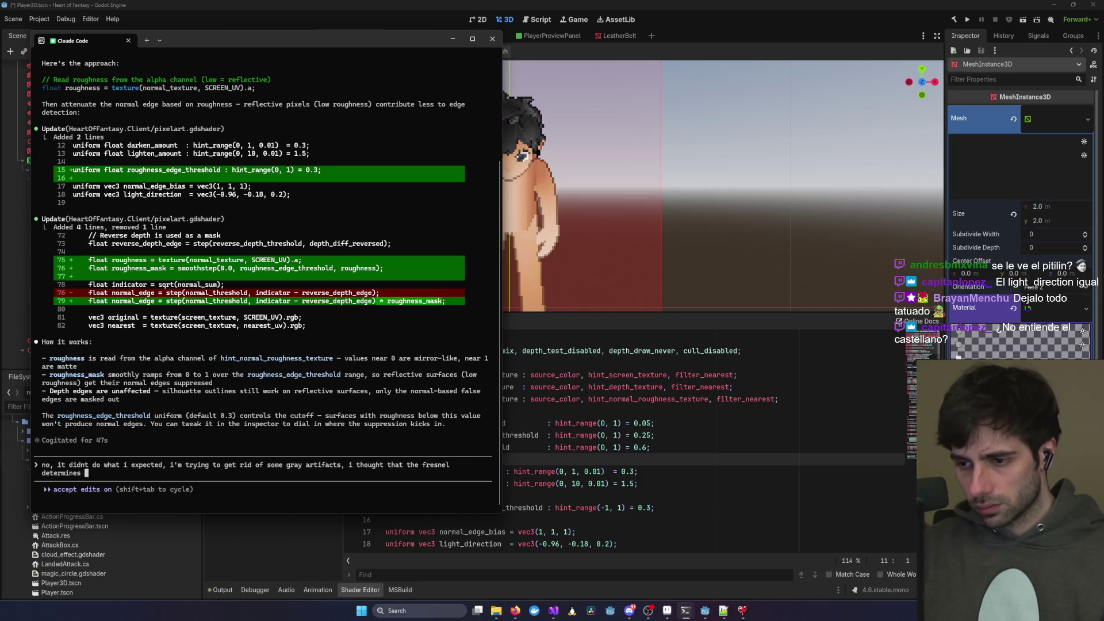
{"action": "type", "text": "how light "}
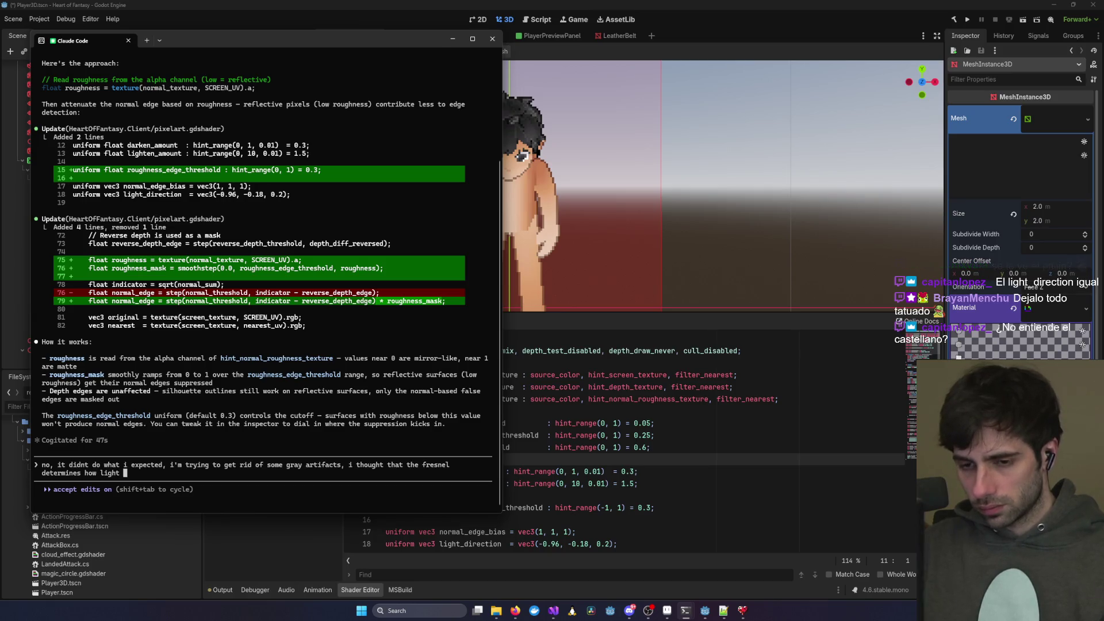
{"action": "type", "text": "reflects on surfaces depending on their angle, which i think is causing the a"}
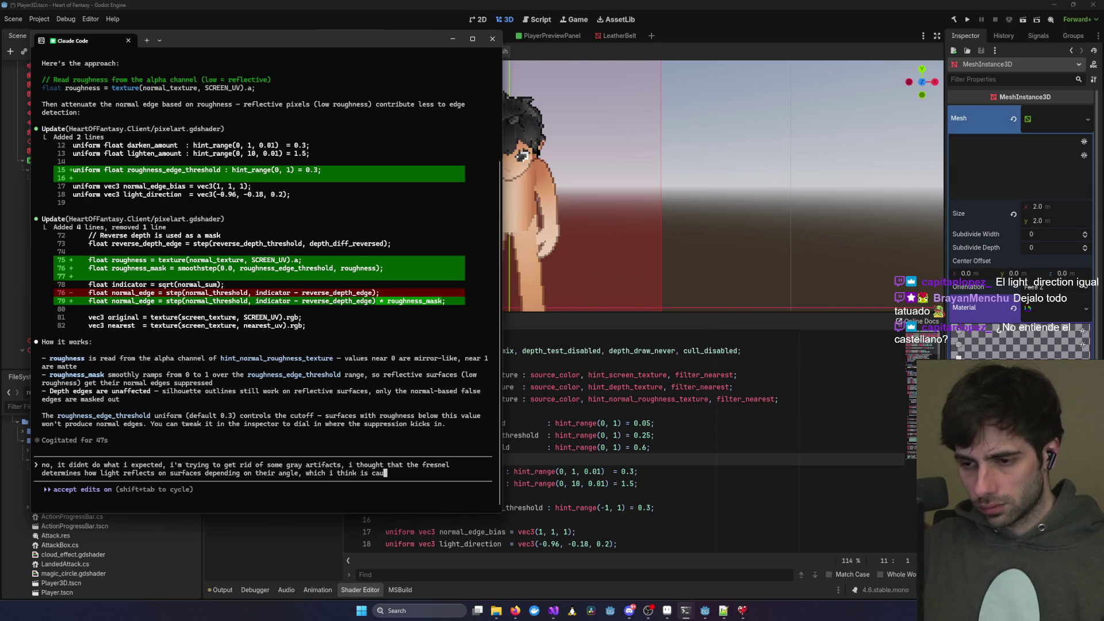
{"action": "type", "text": "rtifact"}
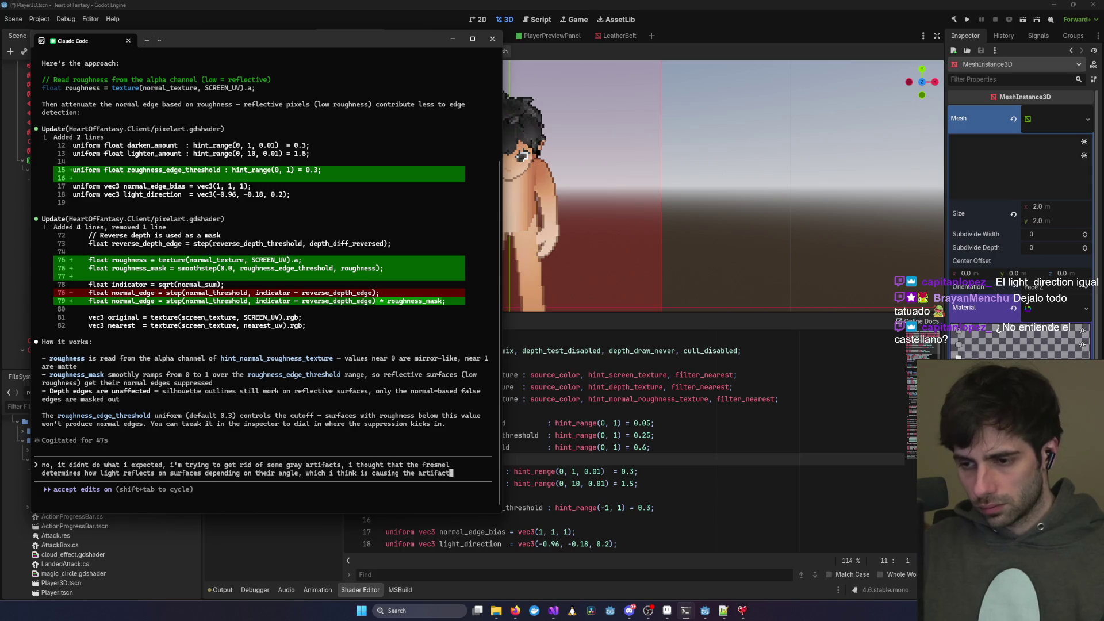
{"action": "type", "text": "s, but no "}
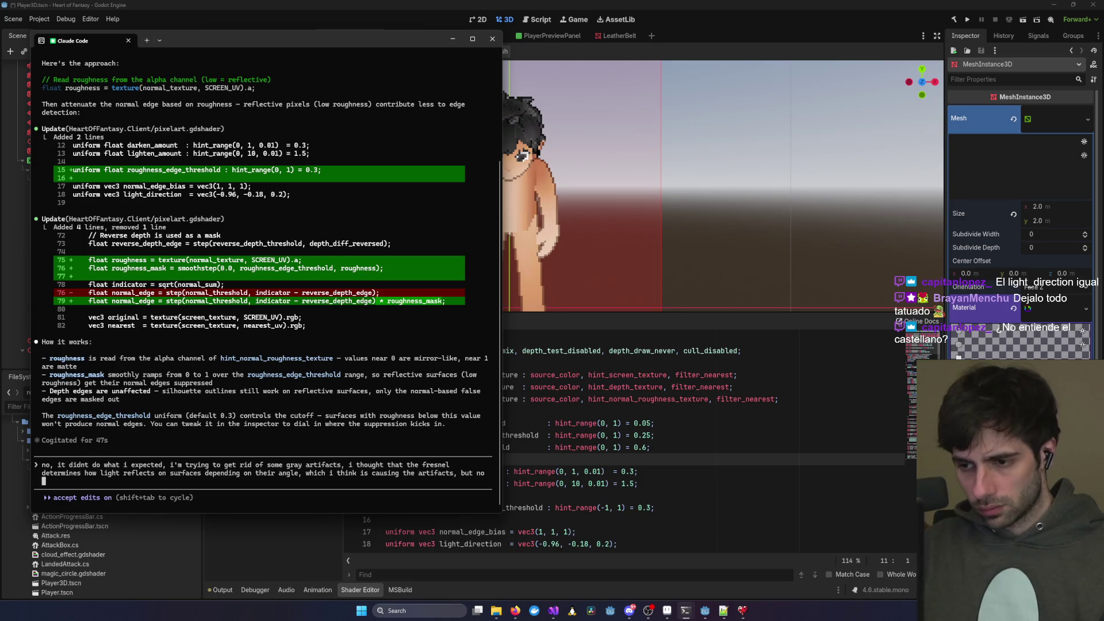
{"action": "type", "text": "value "}
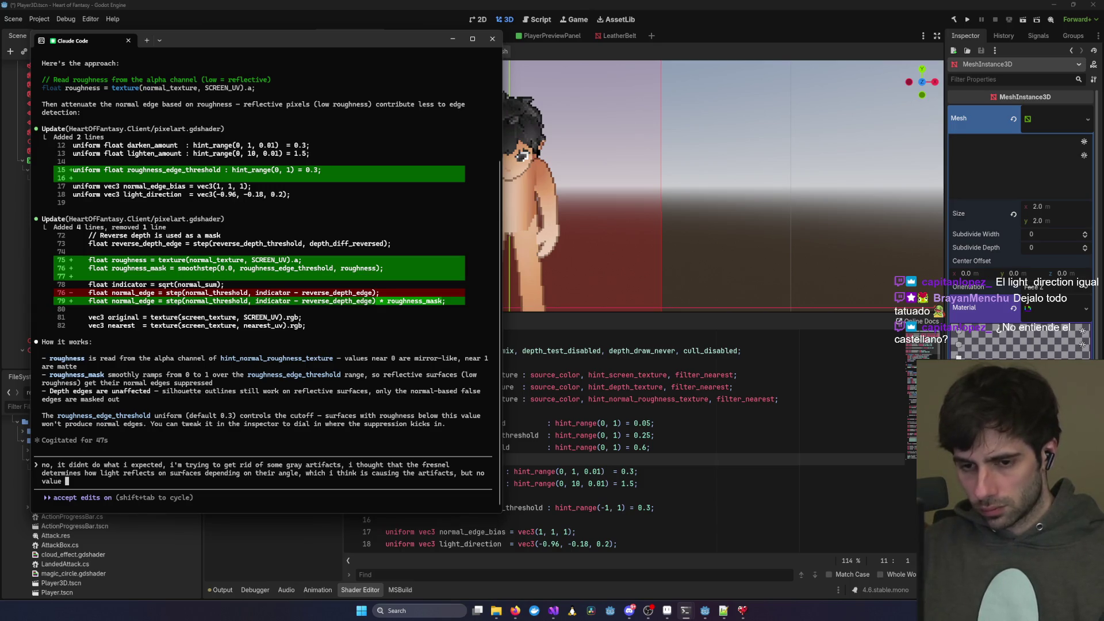
{"action": "type", "text": "of this new paramter"}
{"action": "type", "text": " you a"}
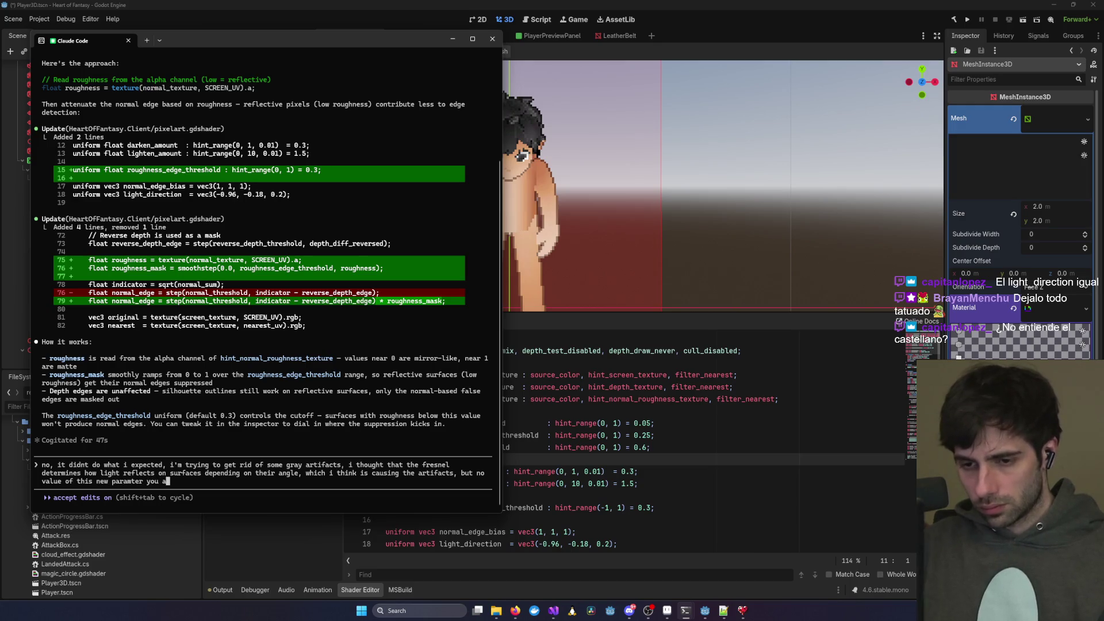
{"action": "type", "text": "dded makes them go away"}
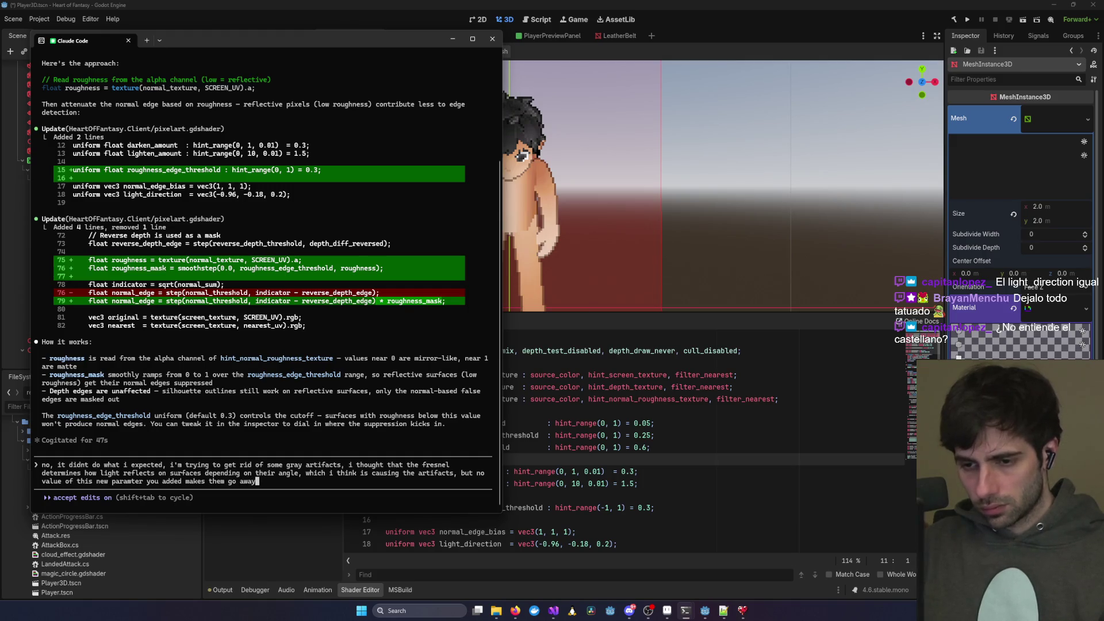
{"action": "key", "text": "Return"}
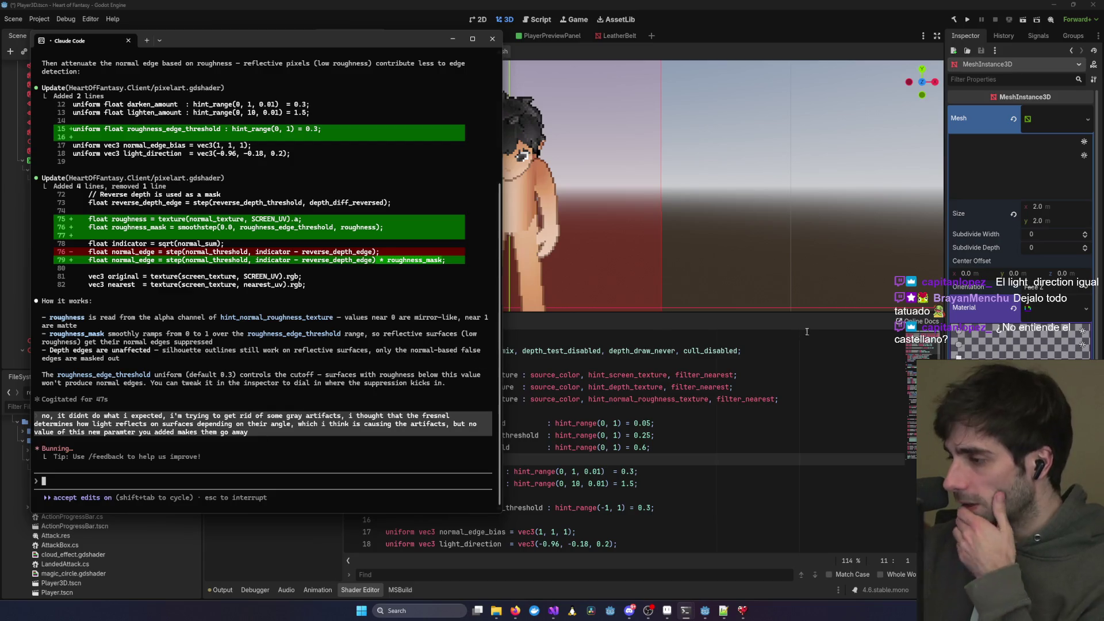
- Switch to the browser while Claude Code works on the fresnel follow-up
{"action": "key", "text": "alt+Tab"}
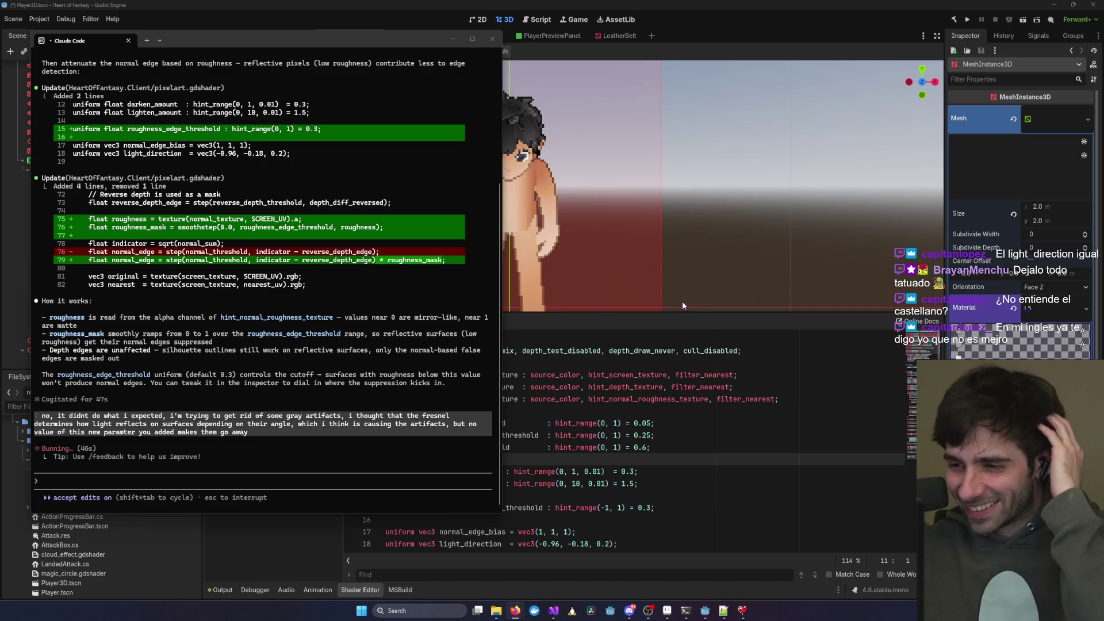
{"action": "left_click", "coordinate": [452, 38]}
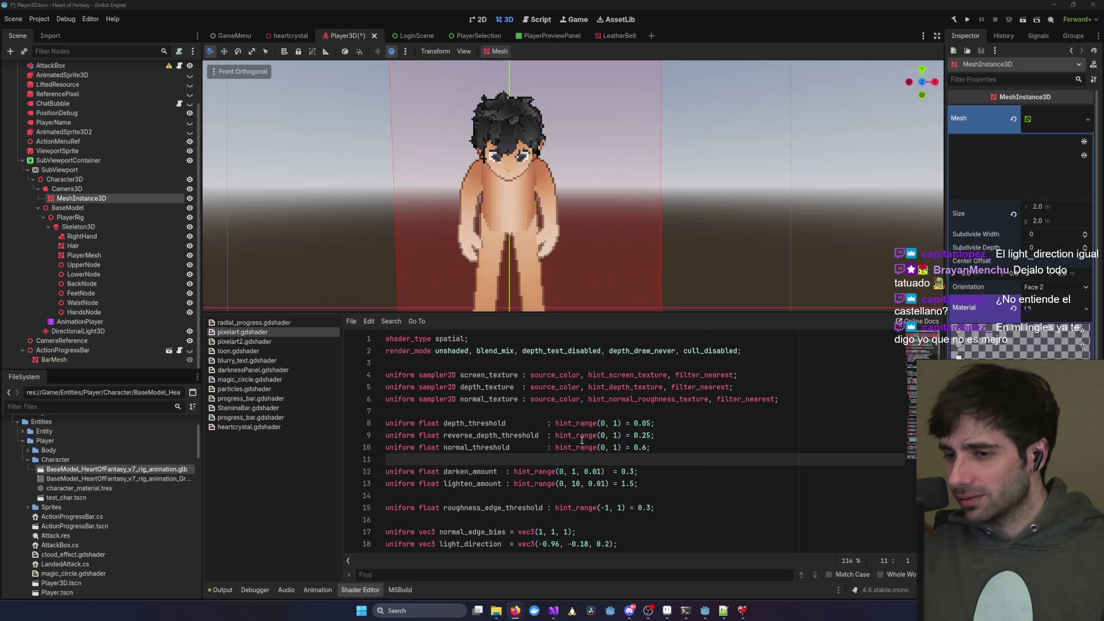
{"action": "scroll", "coordinate": [678, 390], "scroll_direction": "down", "scroll_amount": 5}
{"action": "scroll", "coordinate": [718, 391], "scroll_direction": "up", "scroll_amount": 5}
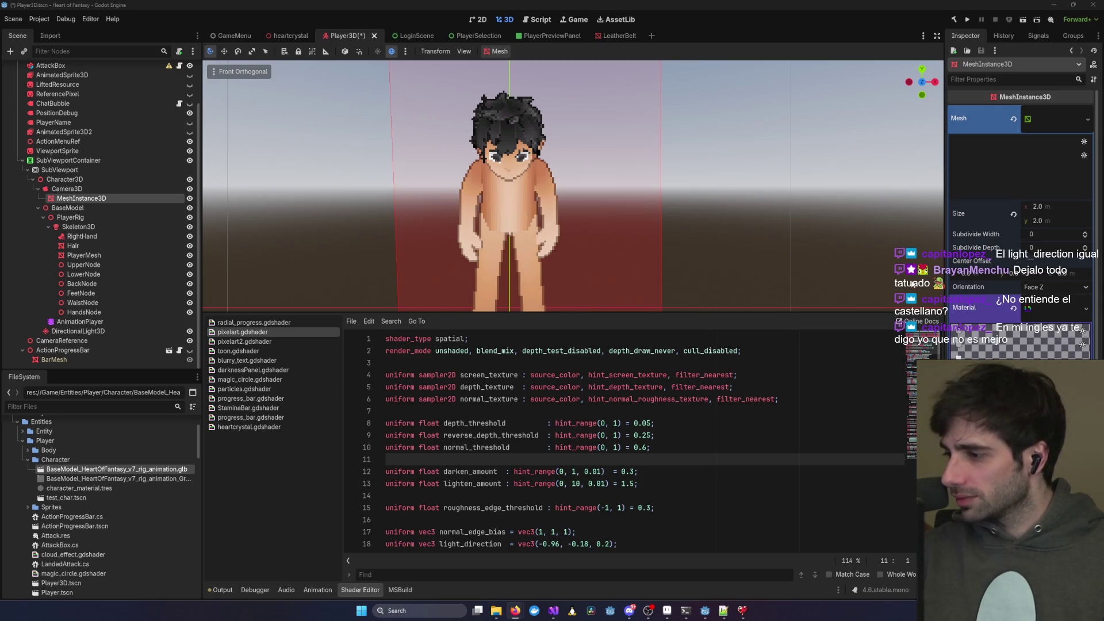
{"action": "left_click", "coordinate": [803, 217]}
{"action": "key", "text": "ctrl+s"}
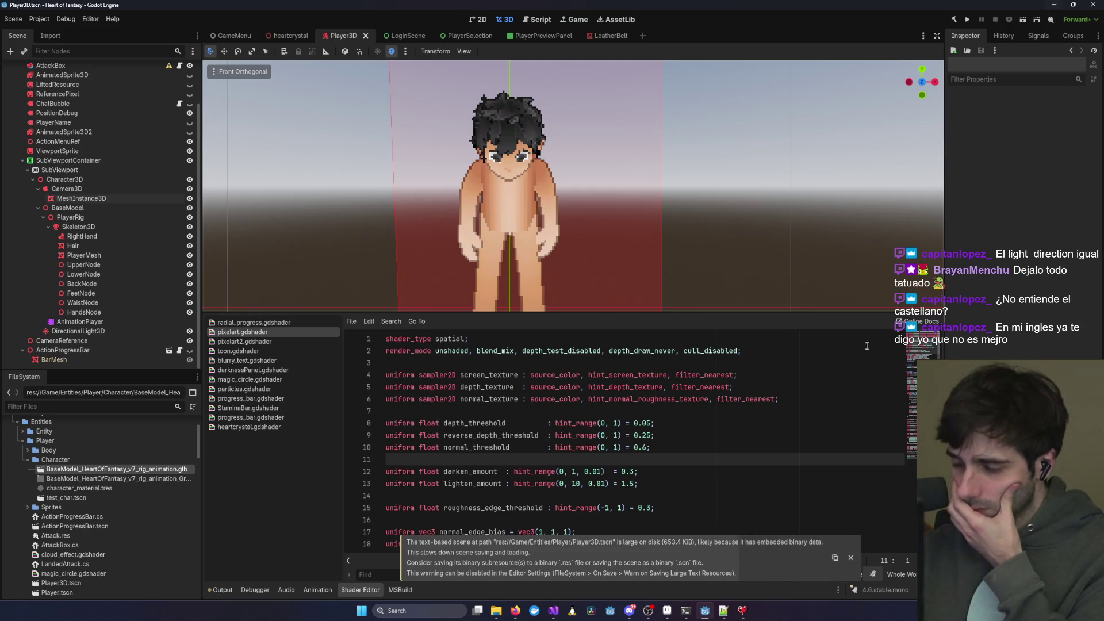
{"action": "mouse_move", "coordinate": [685, 610]}
{"action": "left_click", "coordinate": [711, 561]}
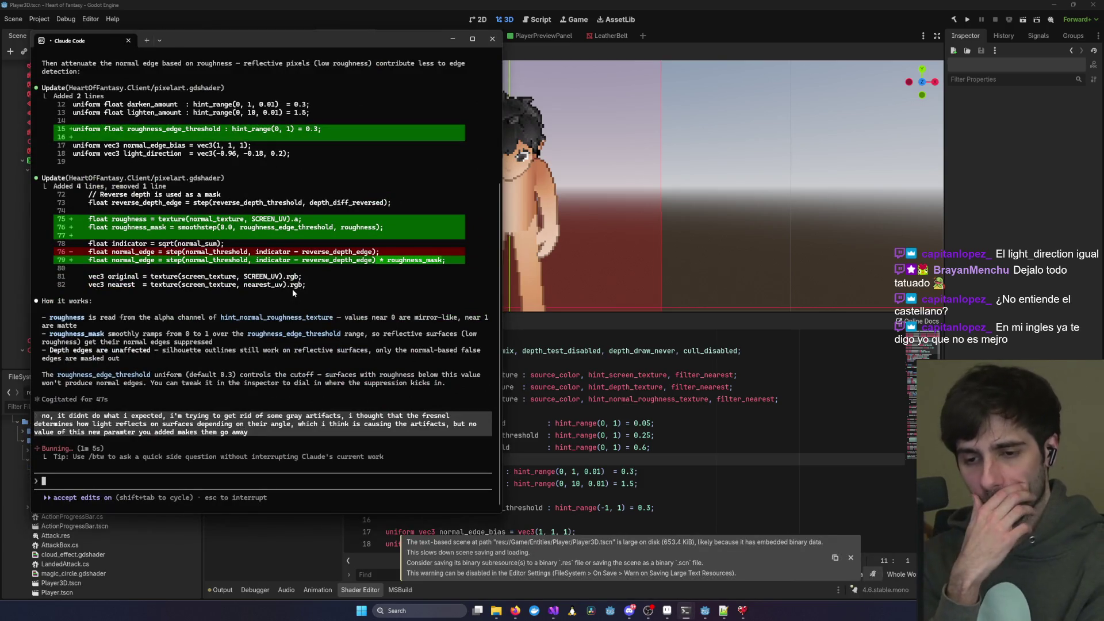
{"action": "key", "text": "alt+Tab"}
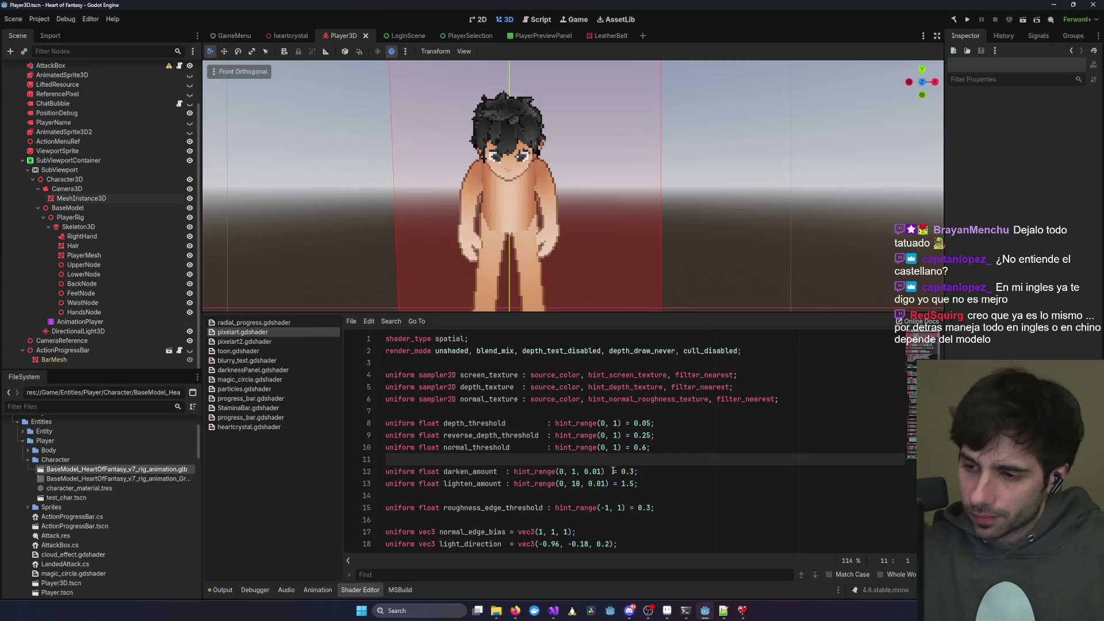
{"action": "scroll", "coordinate": [460, 205], "scroll_direction": "up", "scroll_amount": 5}
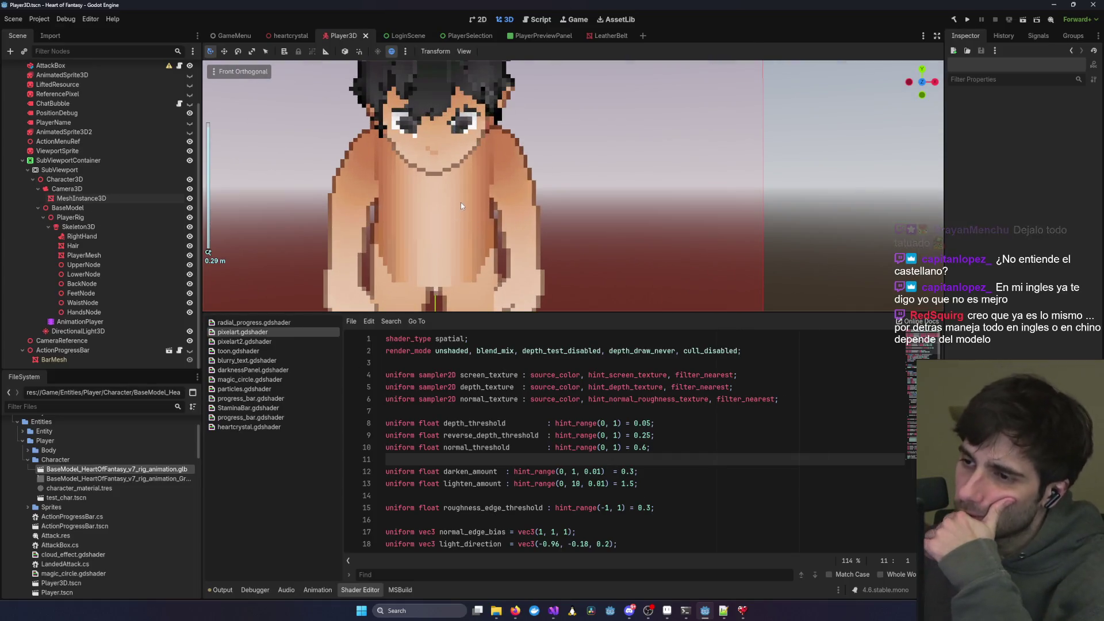
- Select BaseModel and rotate it around Y to -261.1° for a profile view
{"action": "left_click", "coordinate": [460, 206]}
{"action": "left_click", "coordinate": [92, 191]}
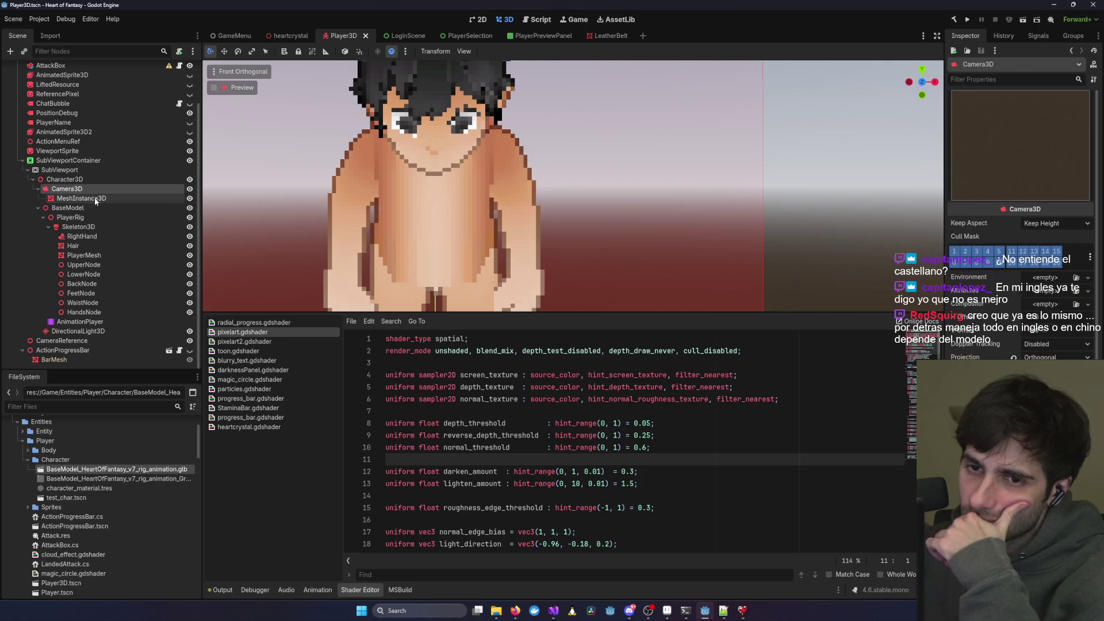
{"action": "left_click", "coordinate": [171, 179]}
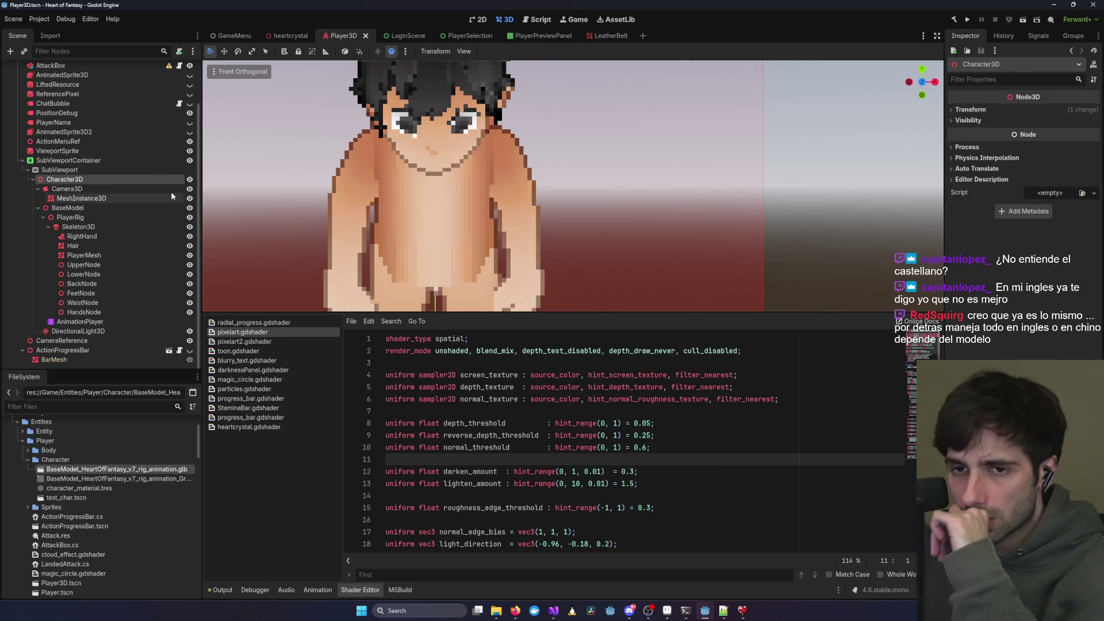
{"action": "left_click", "coordinate": [173, 207]}
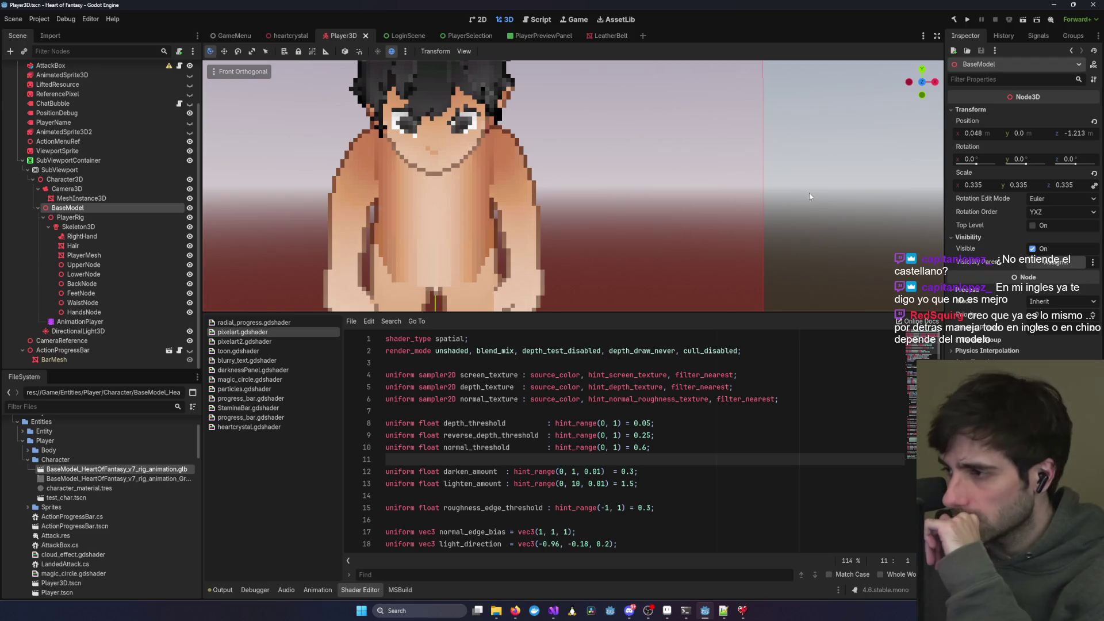
{"action": "left_click_drag", "start_coordinate": [1029, 166], "coordinate": [1018, 165]}
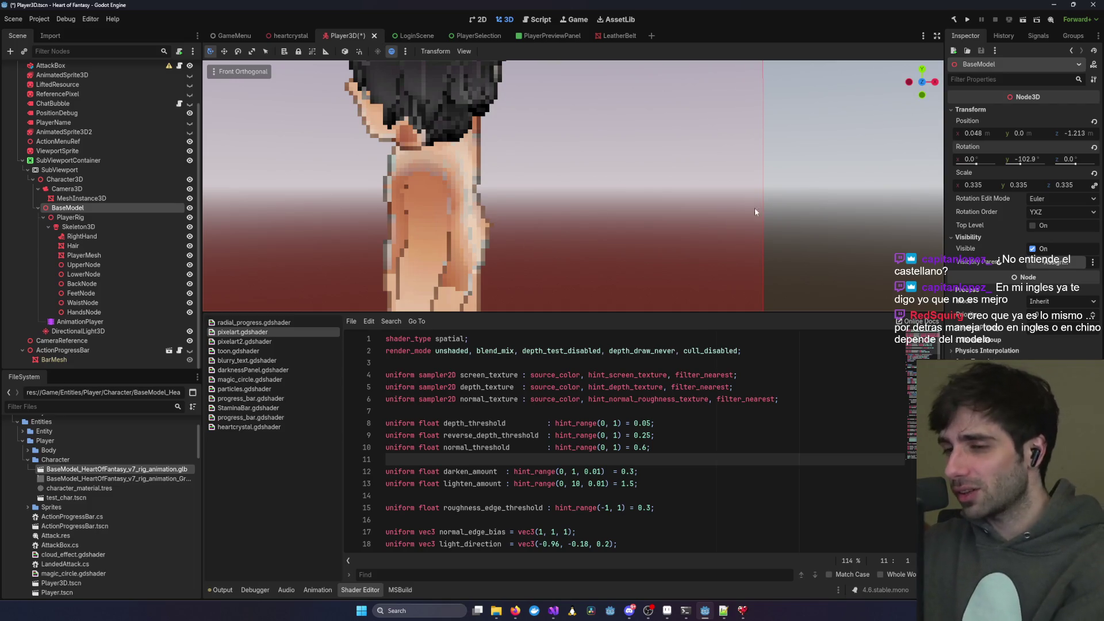
{"action": "left_click_drag", "start_coordinate": [1019, 166], "coordinate": [1011, 167]}
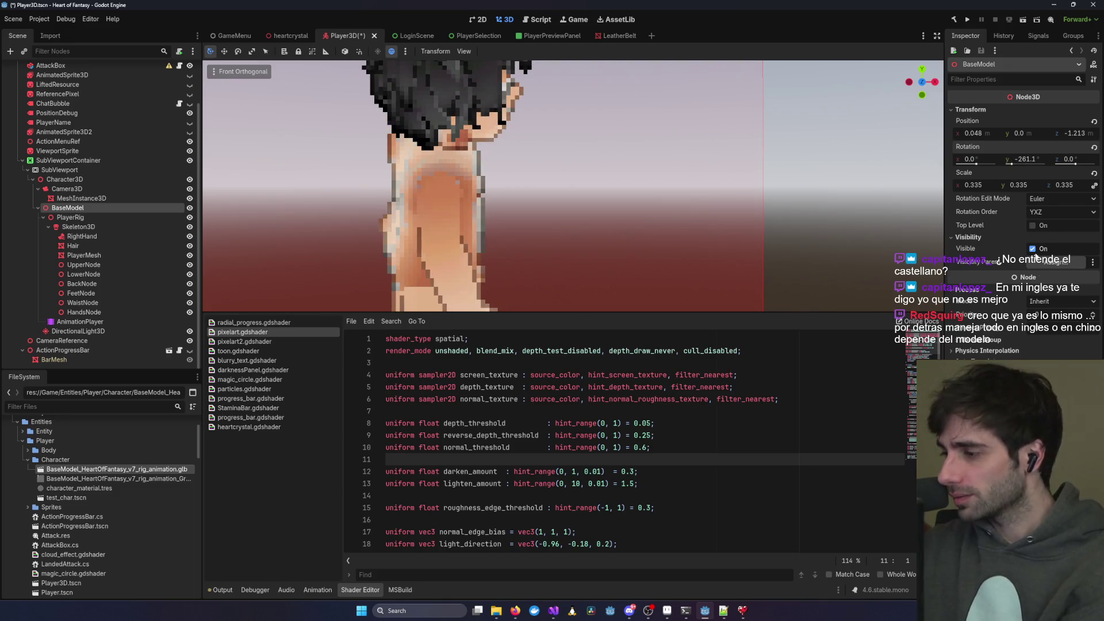
- Check on the Claude Code session, then return to Godot and zoom the viewport
{"action": "key", "text": "alt+Tab"}
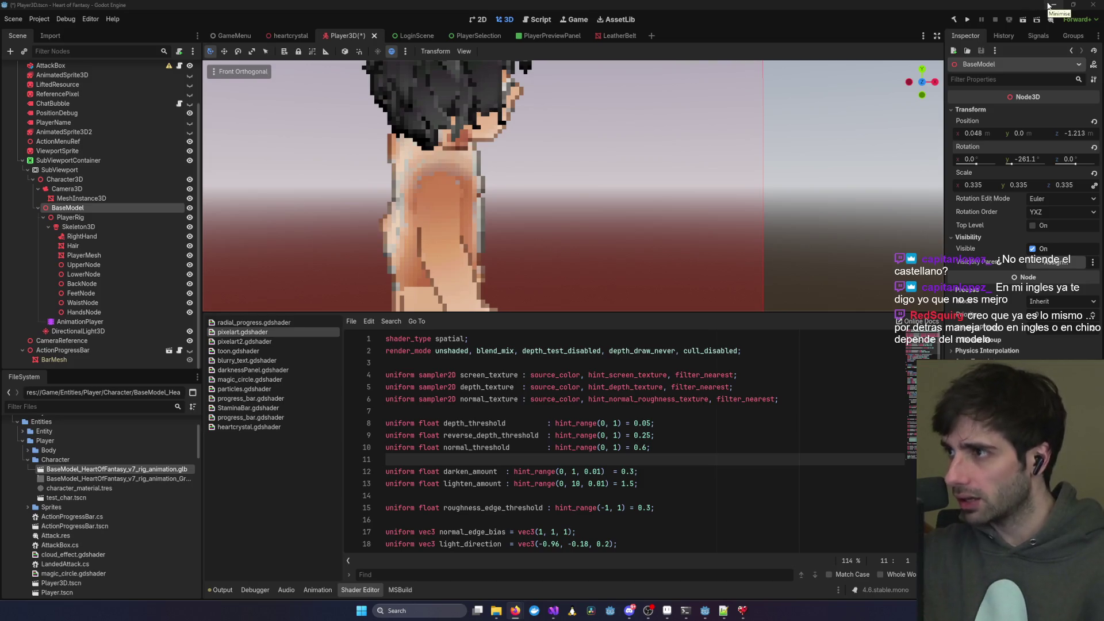
{"action": "mouse_move", "coordinate": [685, 611]}
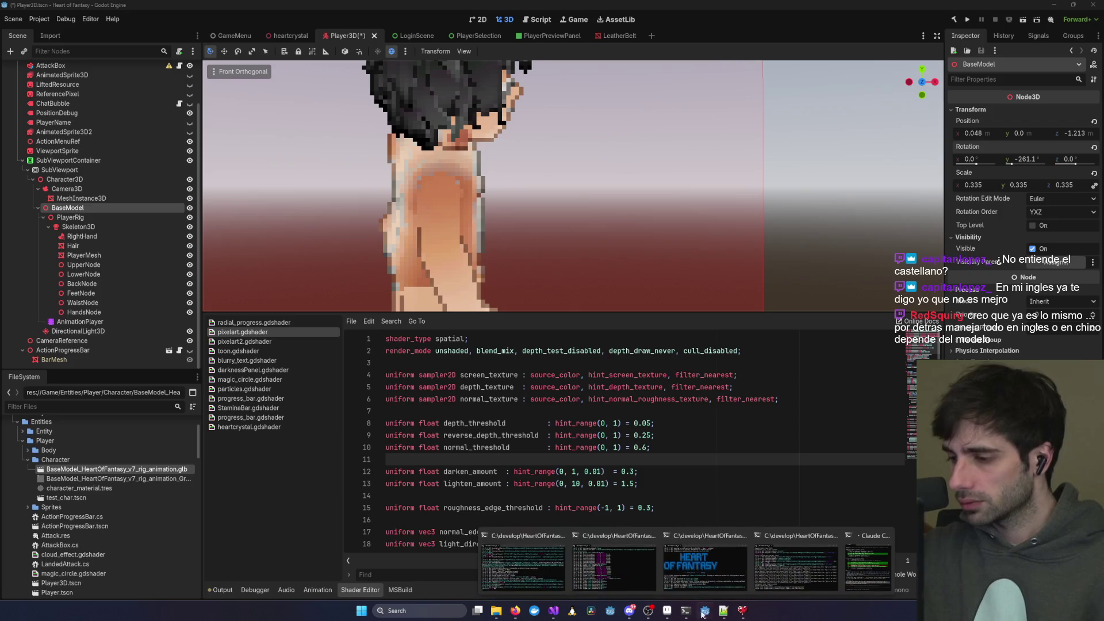
{"action": "left_click", "coordinate": [726, 544]}
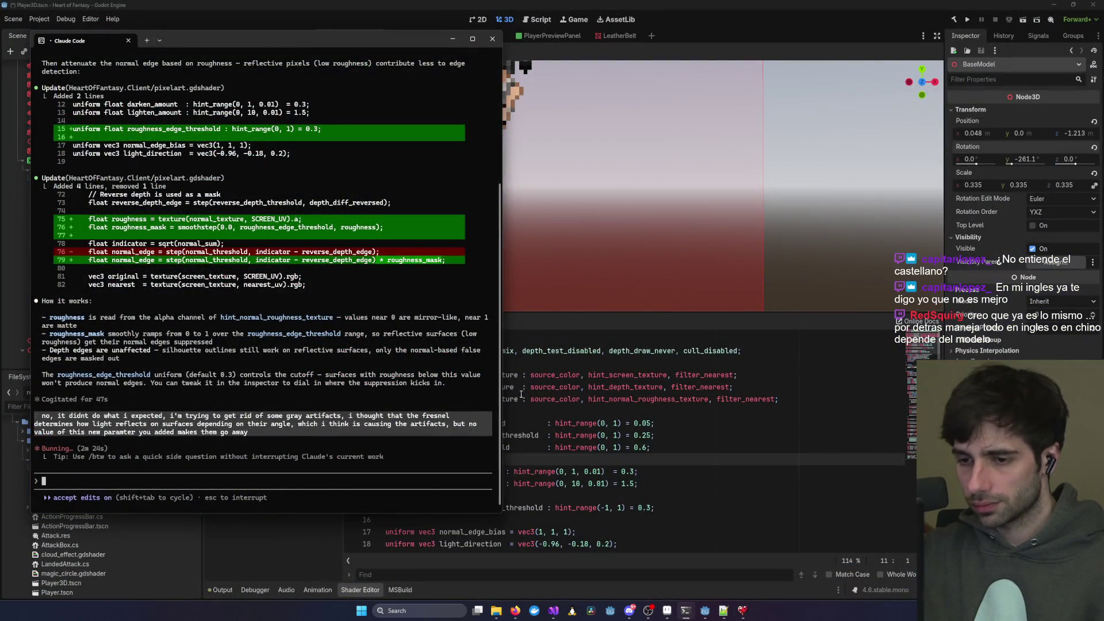
{"action": "left_click", "coordinate": [453, 41]}
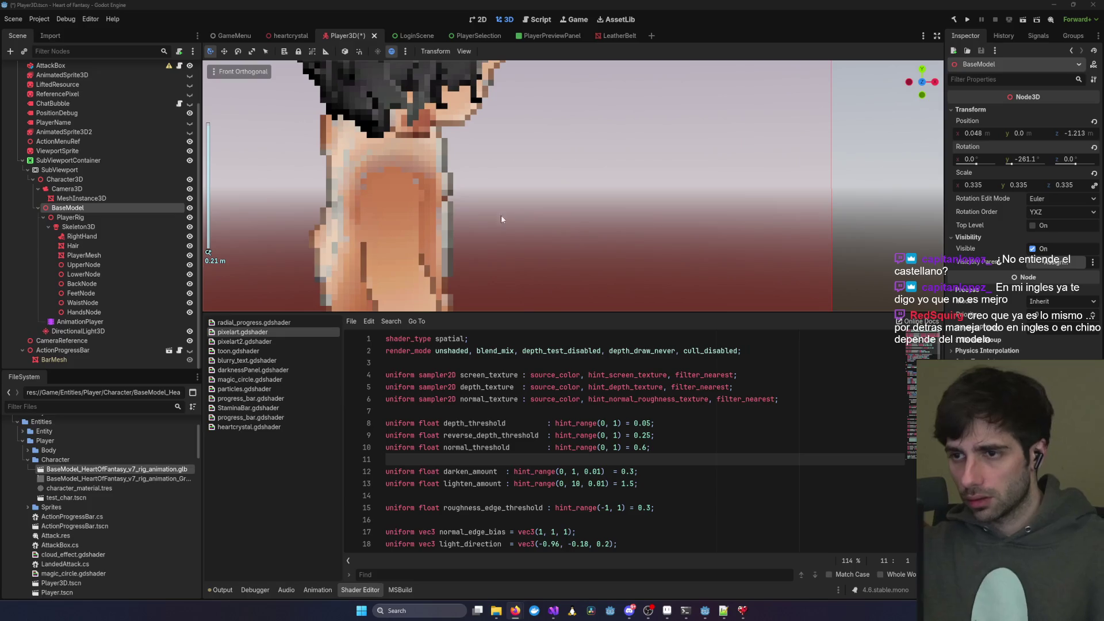
{"action": "scroll", "coordinate": [378, 170], "scroll_direction": "up", "scroll_amount": 4}
{"action": "scroll", "coordinate": [358, 166], "scroll_direction": "down", "scroll_amount": 4}
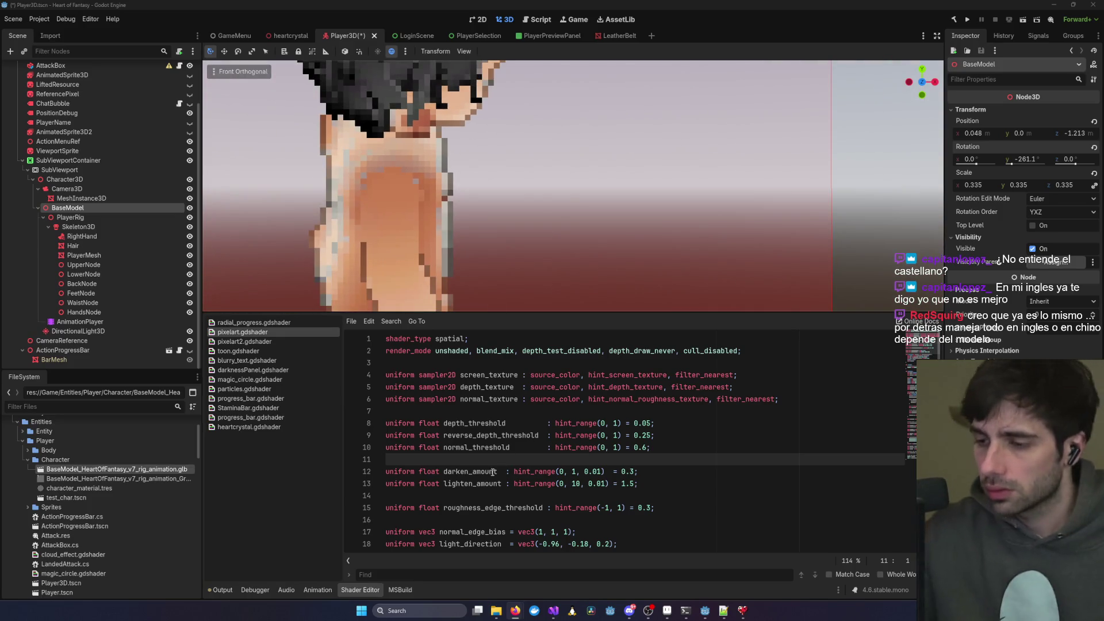
{"action": "scroll", "coordinate": [483, 345], "scroll_direction": "down", "scroll_amount": 5}
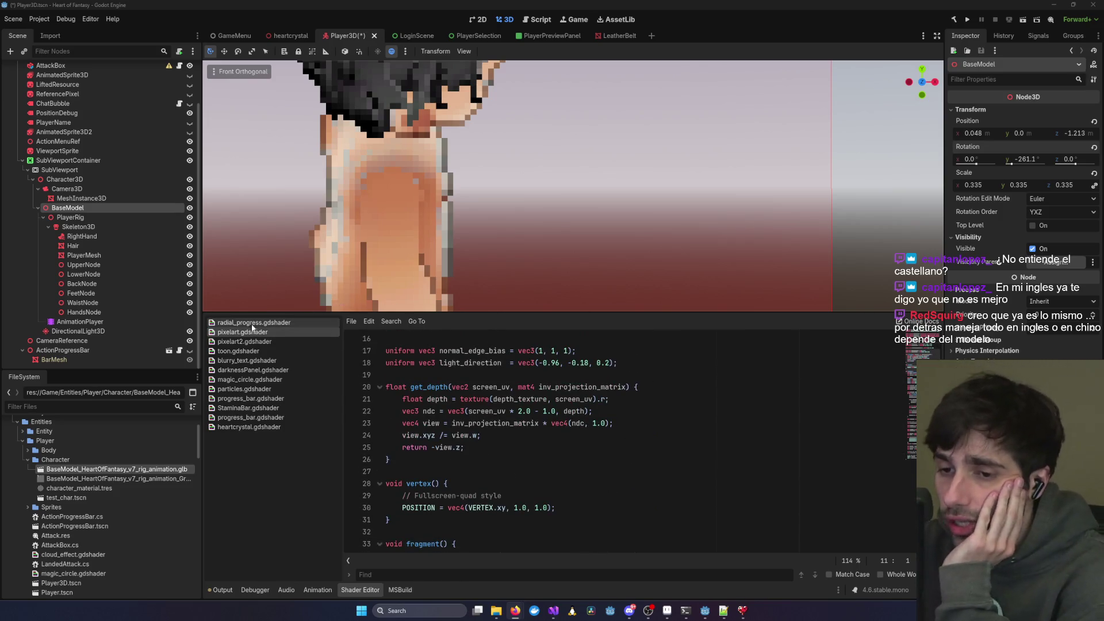
- Read through pixelart2.gdshader, then select MeshInstance3D and bring up the shader picker
{"action": "left_click", "coordinate": [245, 341]}
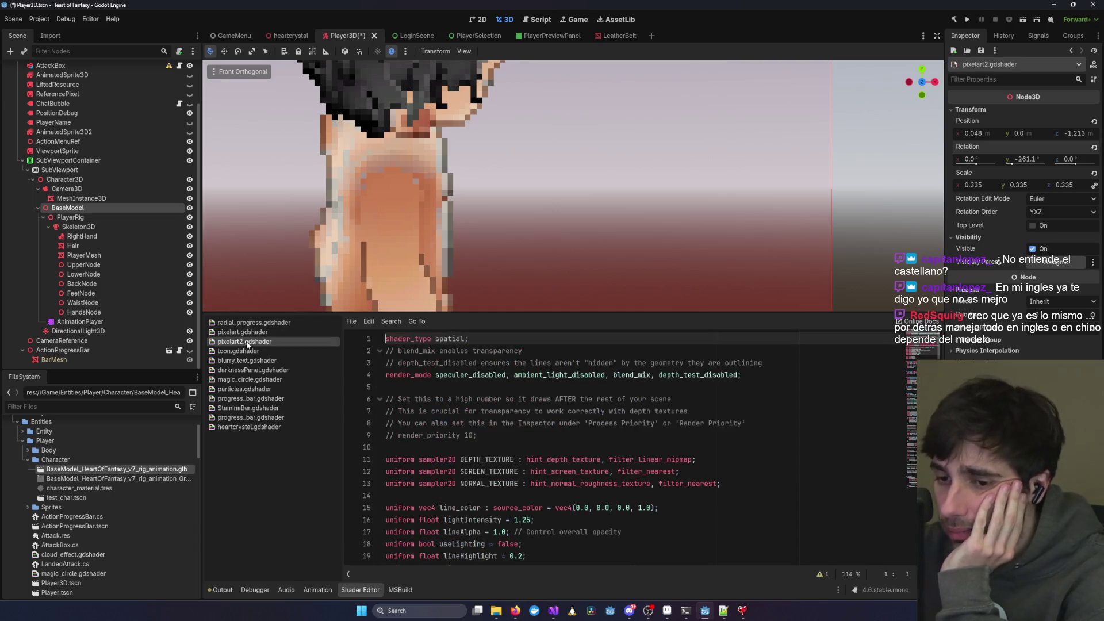
{"action": "left_click", "coordinate": [242, 332]}
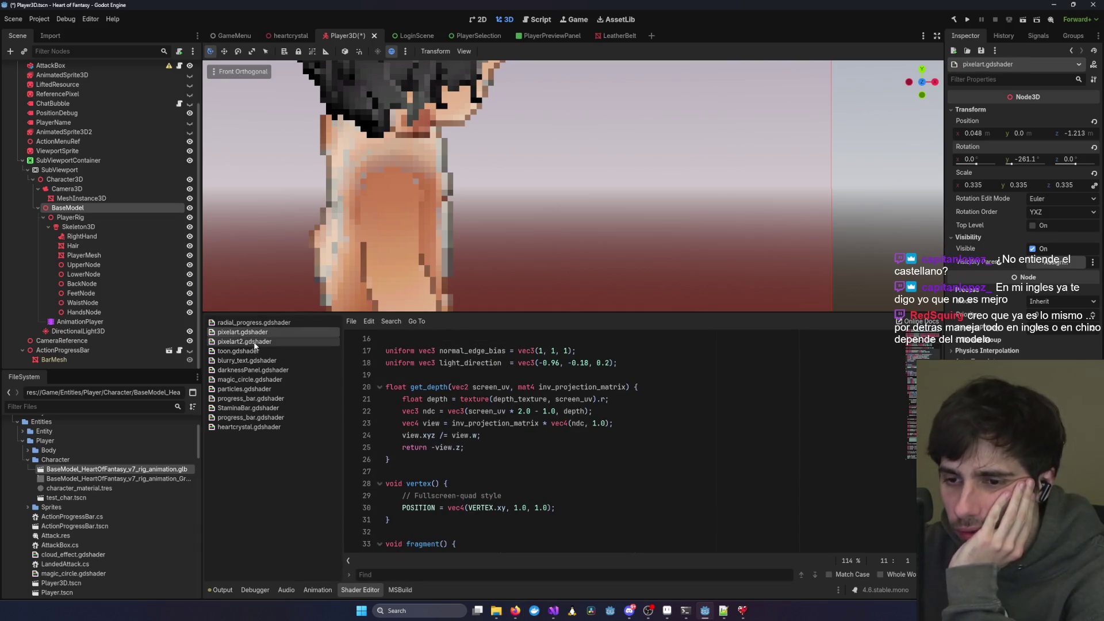
{"action": "left_click", "coordinate": [244, 341]}
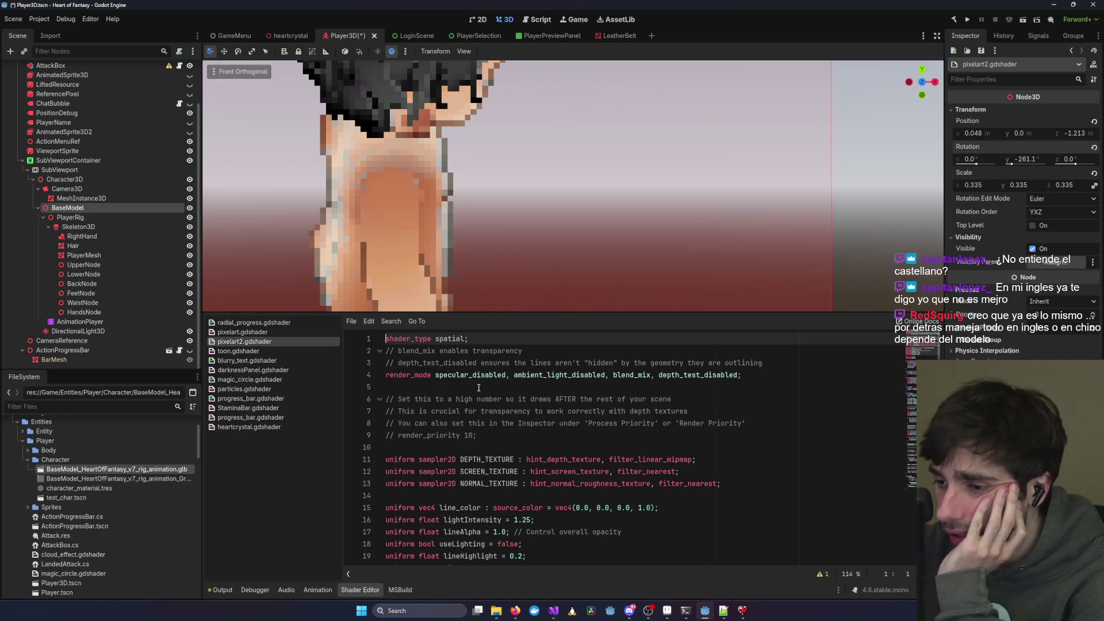
{"action": "scroll", "coordinate": [478, 388], "scroll_direction": "down", "scroll_amount": 20}
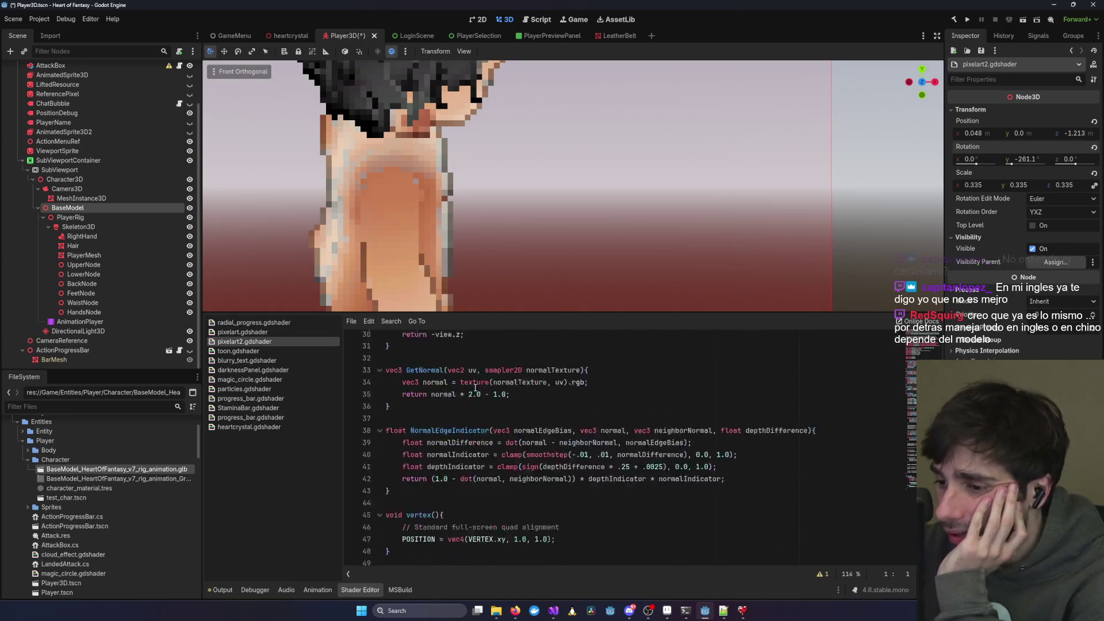
{"action": "scroll", "coordinate": [469, 388], "scroll_direction": "up", "scroll_amount": 18}
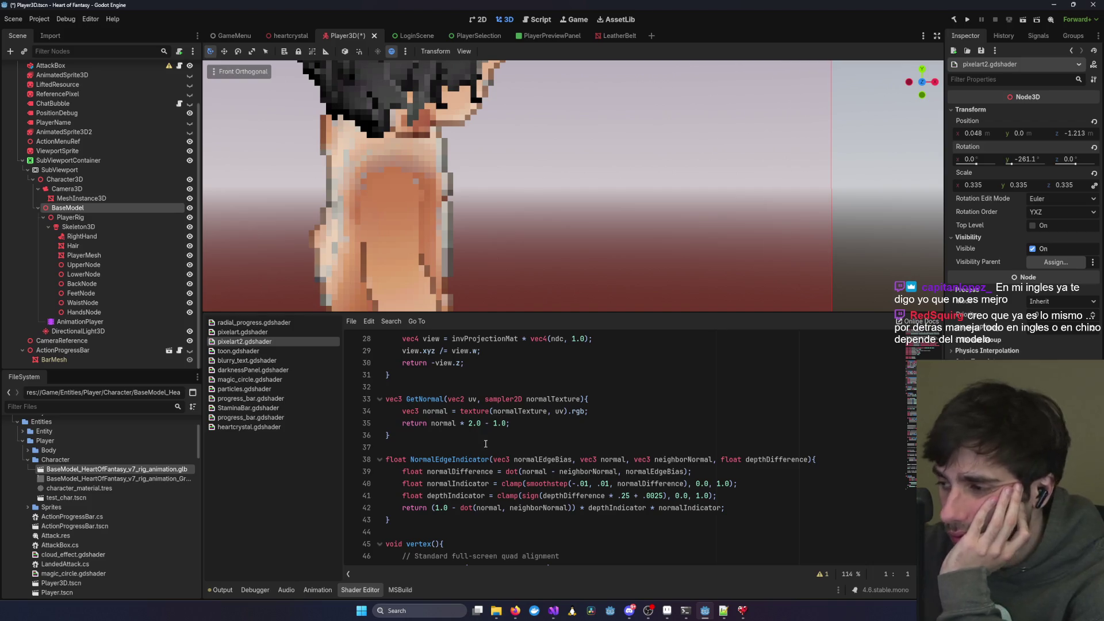
{"action": "scroll", "coordinate": [485, 444], "scroll_direction": "up", "scroll_amount": 9}
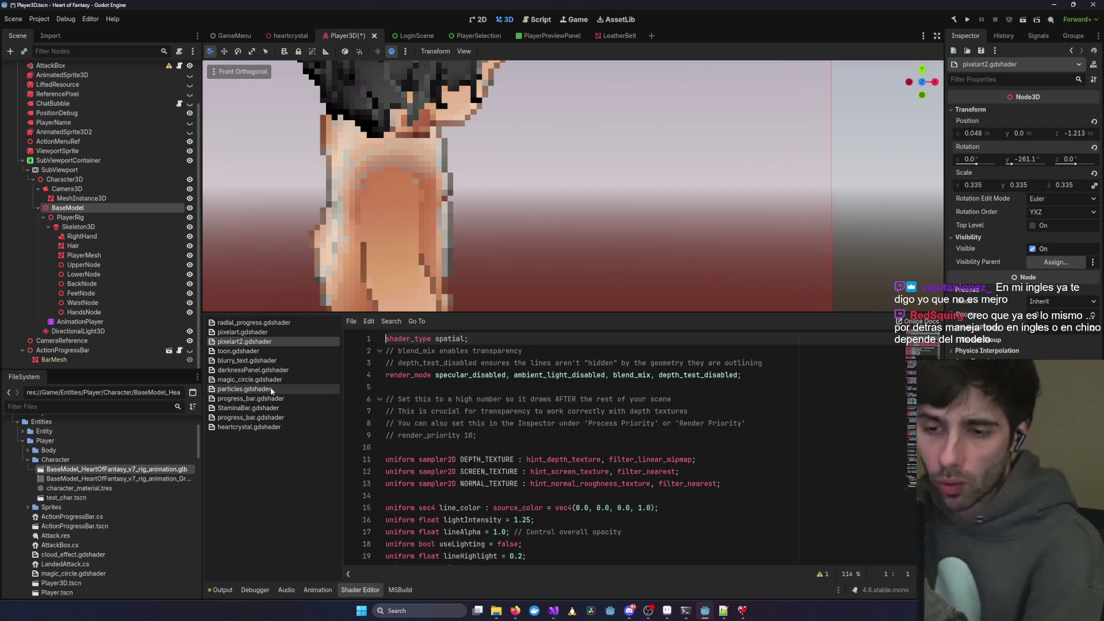
{"action": "left_click", "coordinate": [129, 199]}
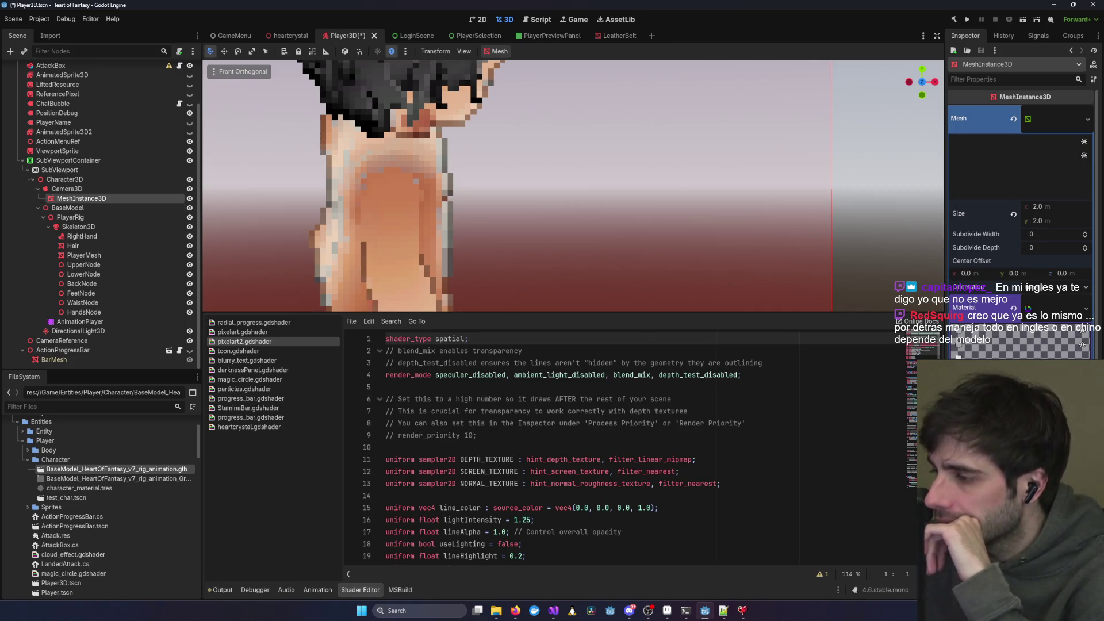
{"action": "key", "text": "alt+shift+o"}
- Open pixelart2.gdshader from the 'pixel' search results and scroll through its code
{"action": "type", "text": "p"}
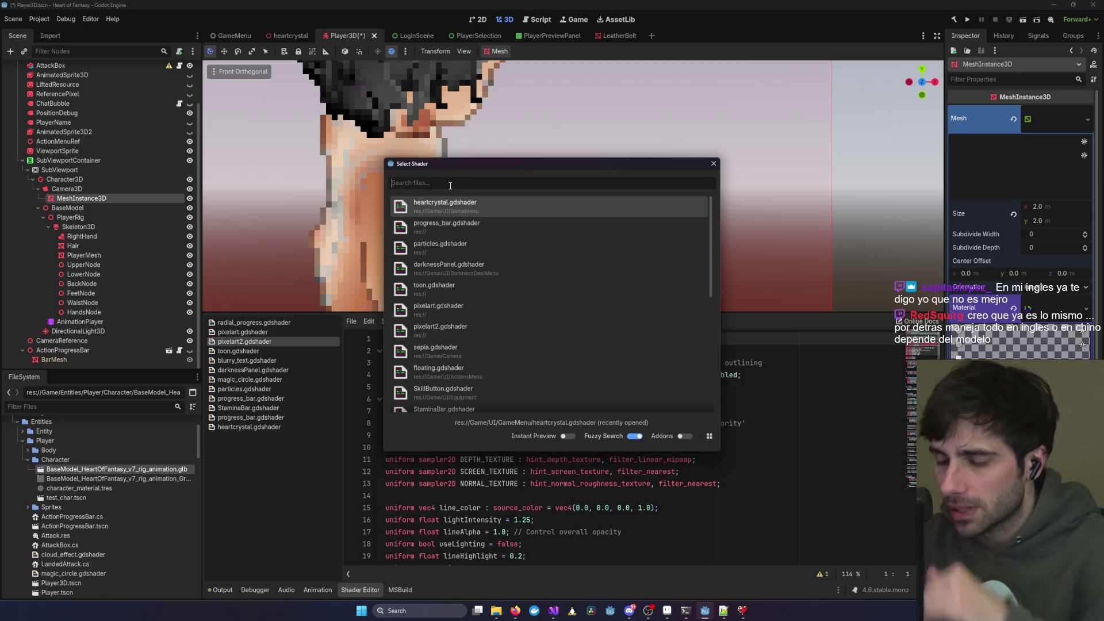
{"action": "type", "text": "ixel"}
{"action": "key", "text": "Down"}
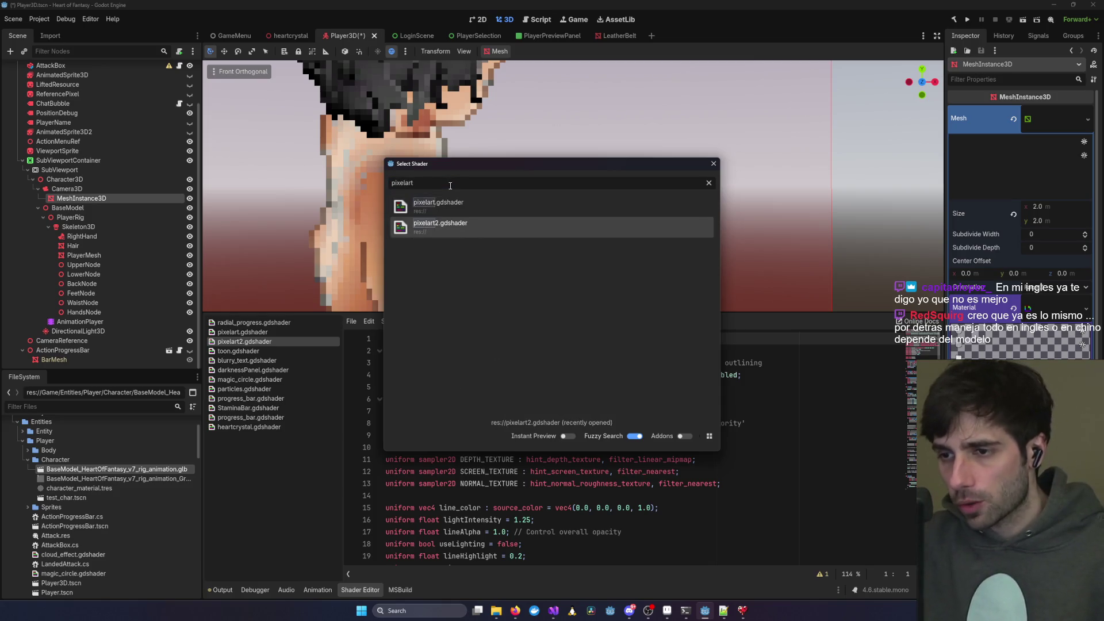
{"action": "key", "text": "Return"}
{"action": "scroll", "coordinate": [450, 185], "scroll_direction": "down", "scroll_amount": 5}
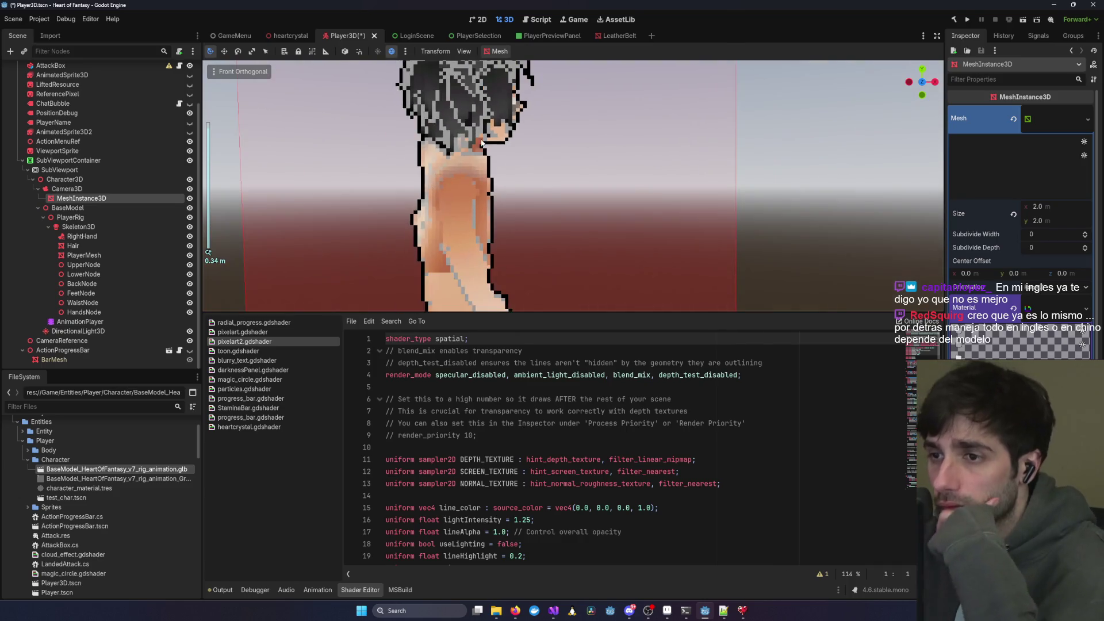
{"action": "scroll", "coordinate": [467, 185], "scroll_direction": "up", "scroll_amount": 4}
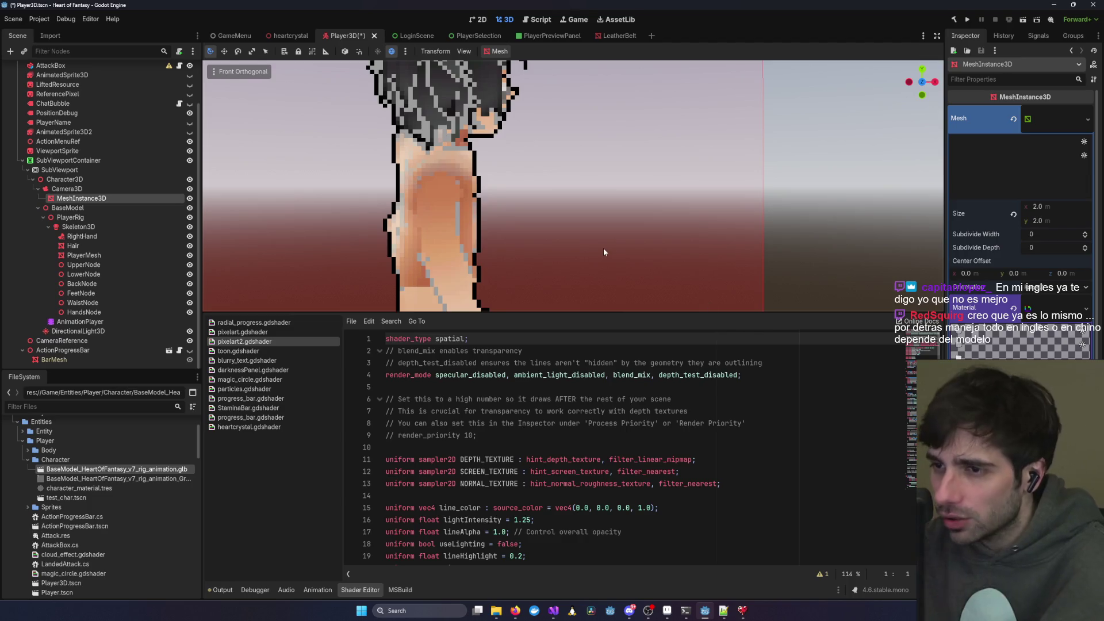
{"action": "scroll", "coordinate": [602, 247], "scroll_direction": "down", "scroll_amount": 3}
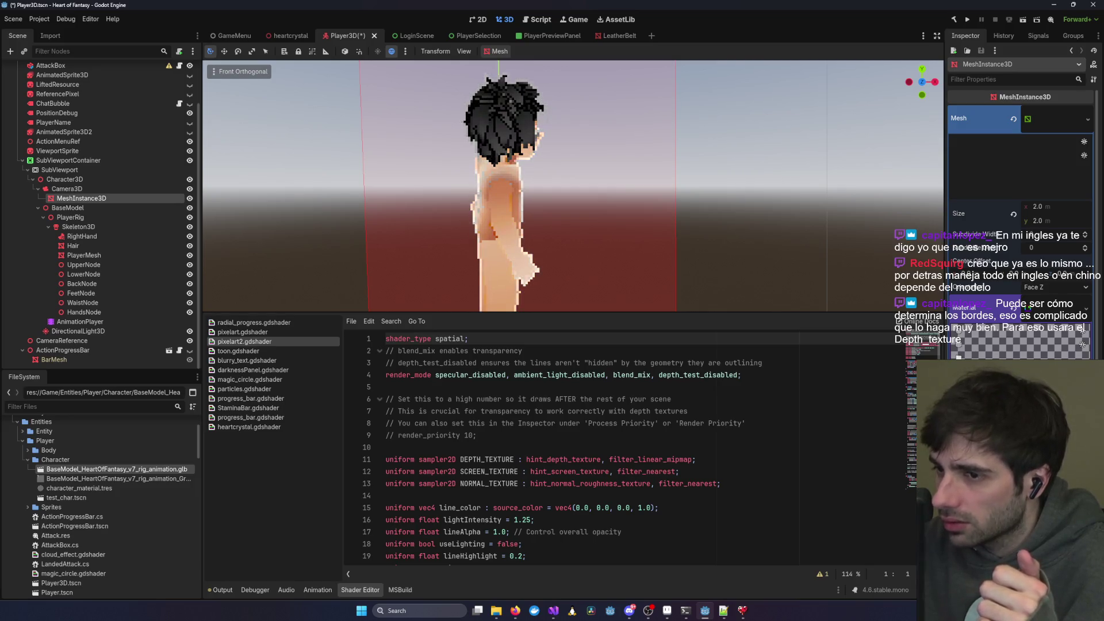
{"action": "scroll", "coordinate": [362, 178], "scroll_direction": "up", "scroll_amount": 6}
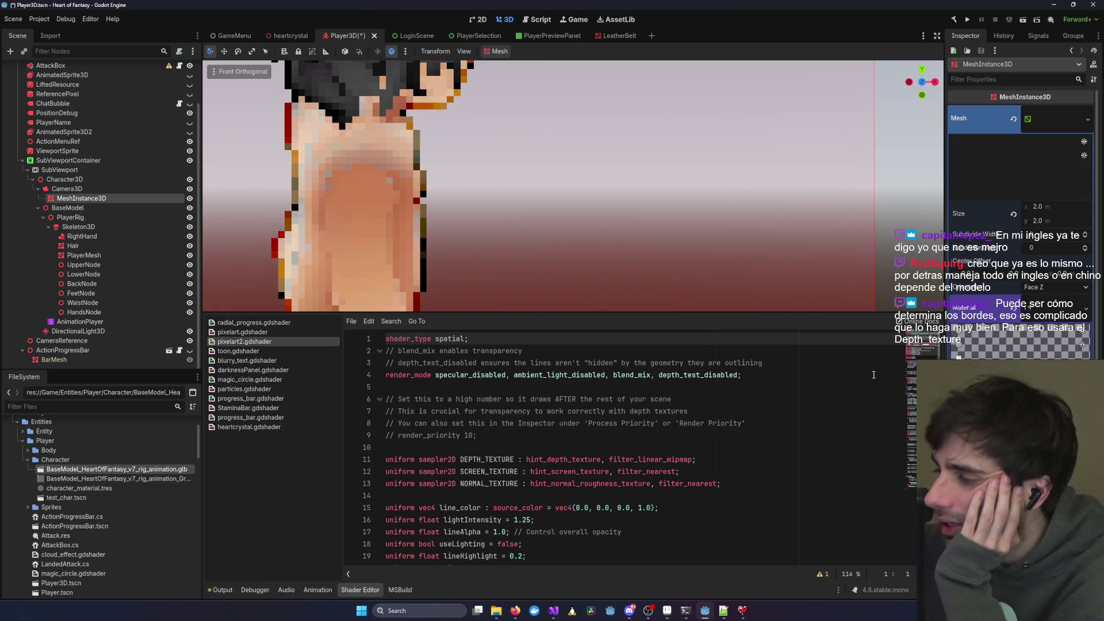
{"action": "scroll", "coordinate": [740, 349], "scroll_direction": "down", "scroll_amount": 5}
{"action": "scroll", "coordinate": [556, 293], "scroll_direction": "down", "scroll_amount": 8}
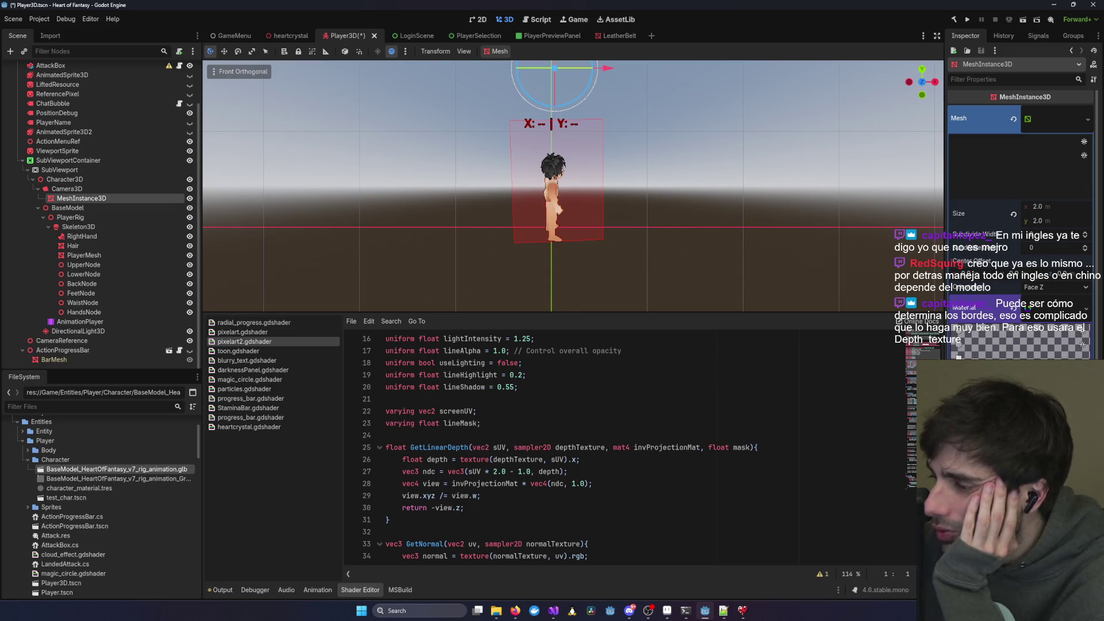
- Load pixelart.gdshader into the material's Shader slot by searching 'pixela'
{"action": "left_click", "coordinate": [1084, 429]}
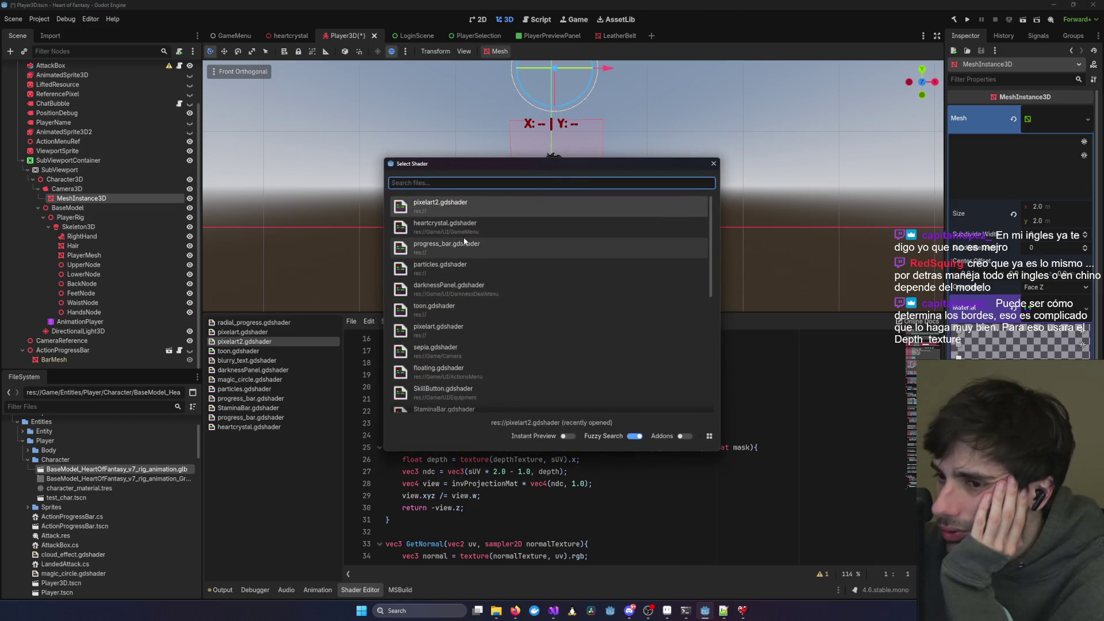
{"action": "type", "text": "pixela"}
{"action": "key", "text": "Return"}
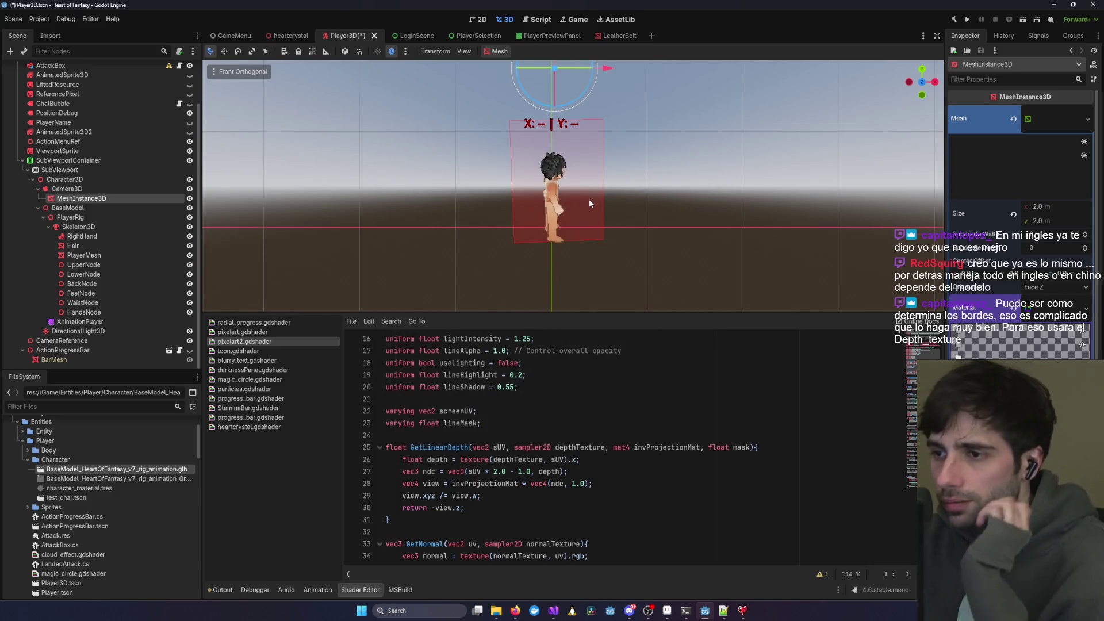
{"action": "scroll", "coordinate": [589, 199], "scroll_direction": "up", "scroll_amount": 10}
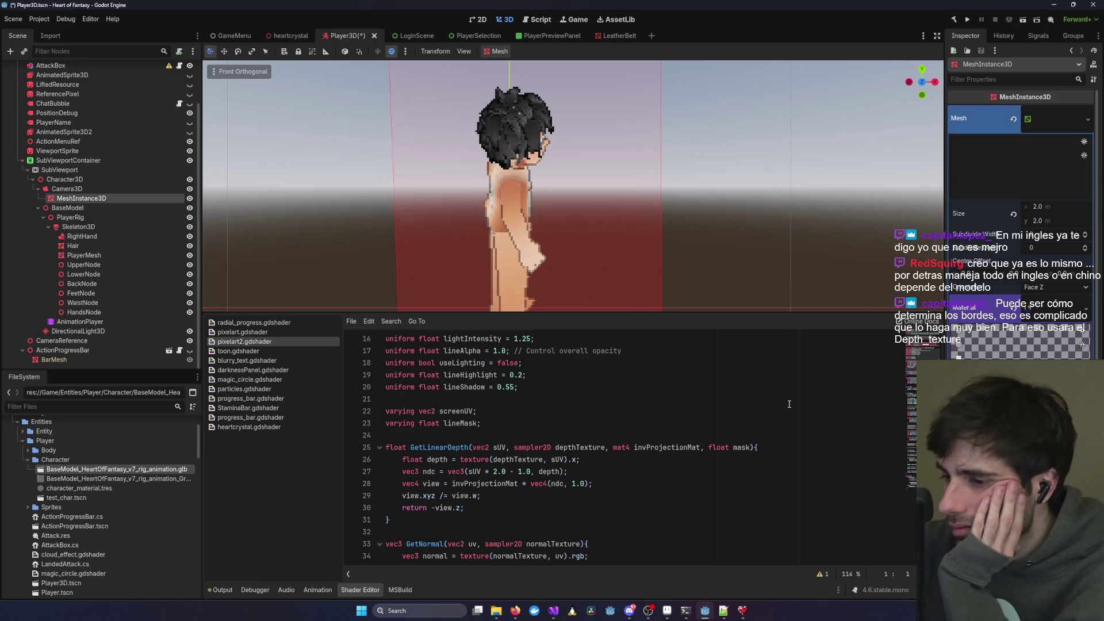
{"action": "mouse_move", "coordinate": [686, 610]}
{"action": "left_click", "coordinate": [797, 561]}
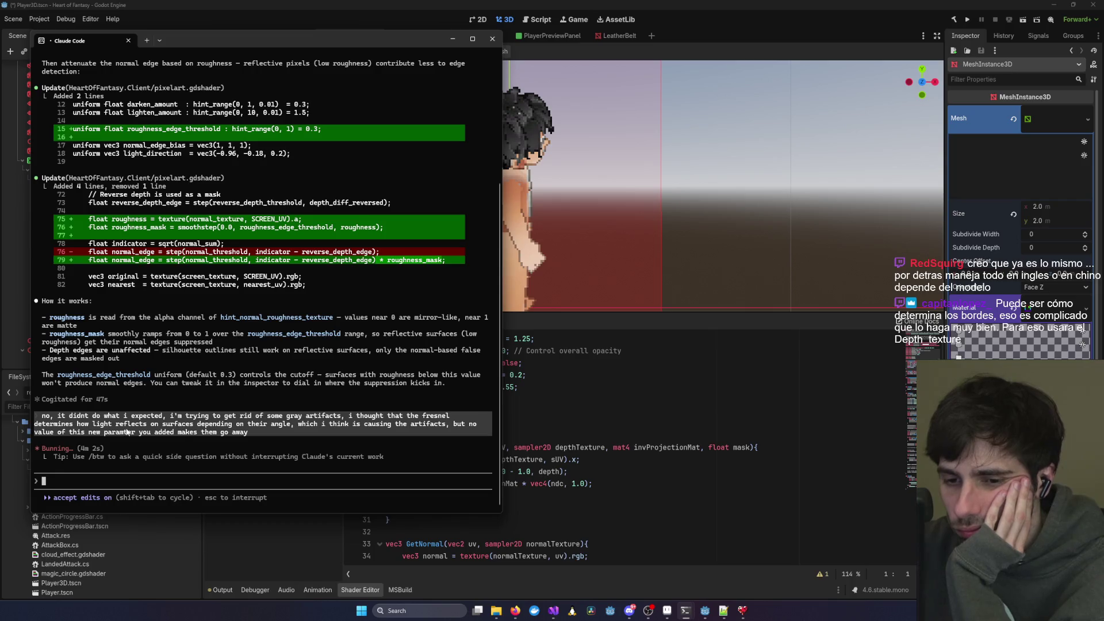
{"action": "left_click", "coordinate": [613, 243]}
{"action": "scroll", "coordinate": [454, 170], "scroll_direction": "up", "scroll_amount": 4}
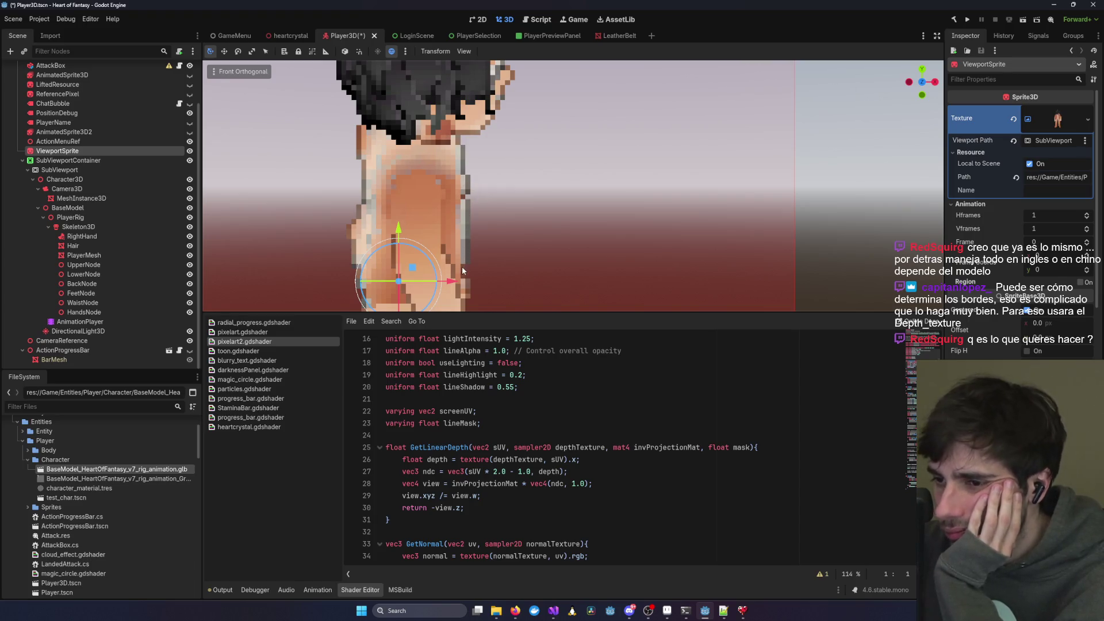
- Select the DirectionalLight3D node in the Scene tree, after the SubViewport and Character3D nodes
{"action": "left_click", "coordinate": [102, 169]}
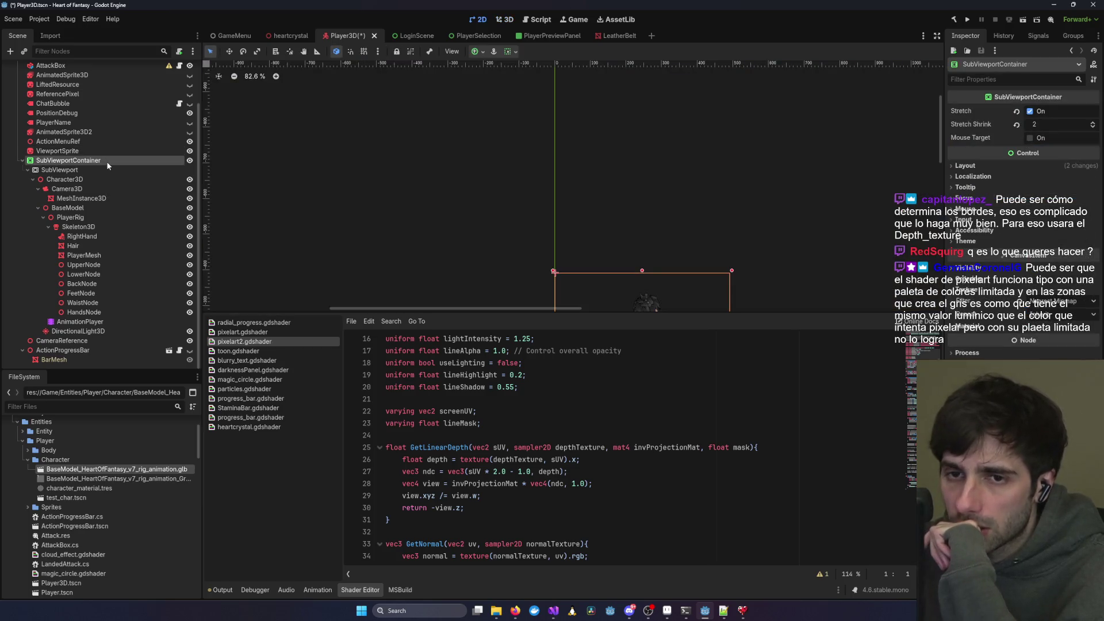
{"action": "left_click", "coordinate": [100, 179]}
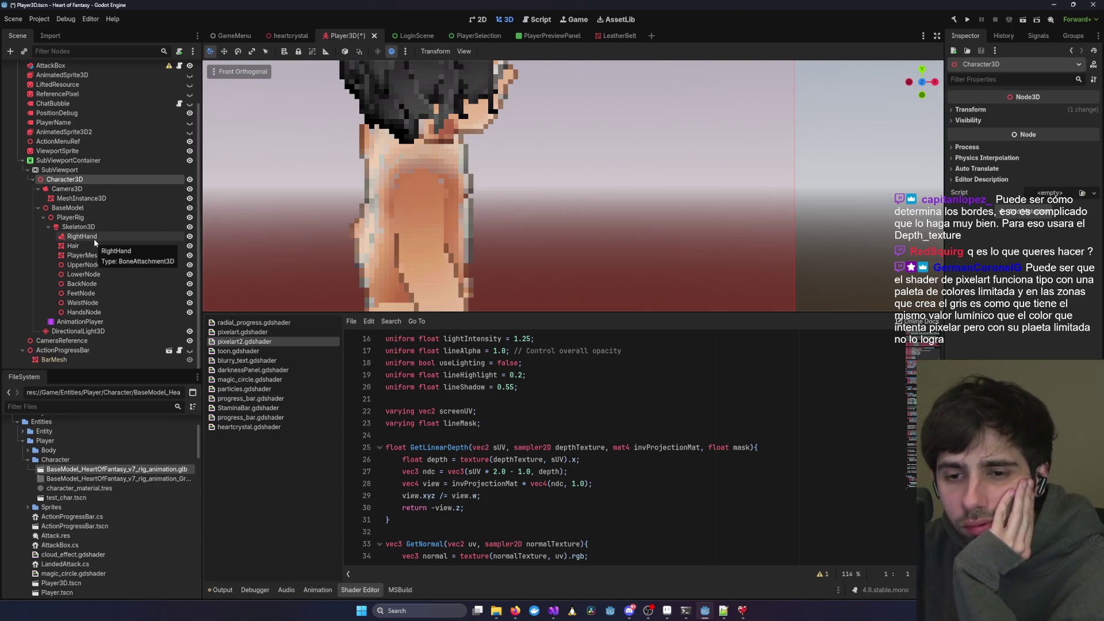
{"action": "left_click", "coordinate": [78, 332]}
{"action": "scroll", "coordinate": [421, 222], "scroll_direction": "down", "scroll_amount": 6}
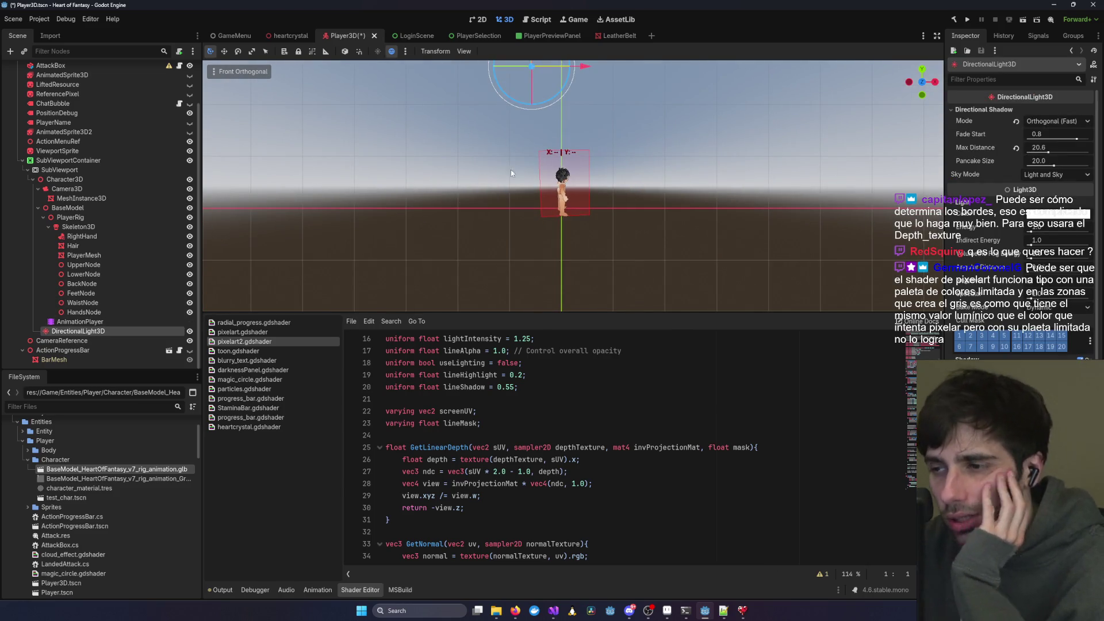
{"action": "scroll", "coordinate": [469, 167], "scroll_direction": "up", "scroll_amount": 4}
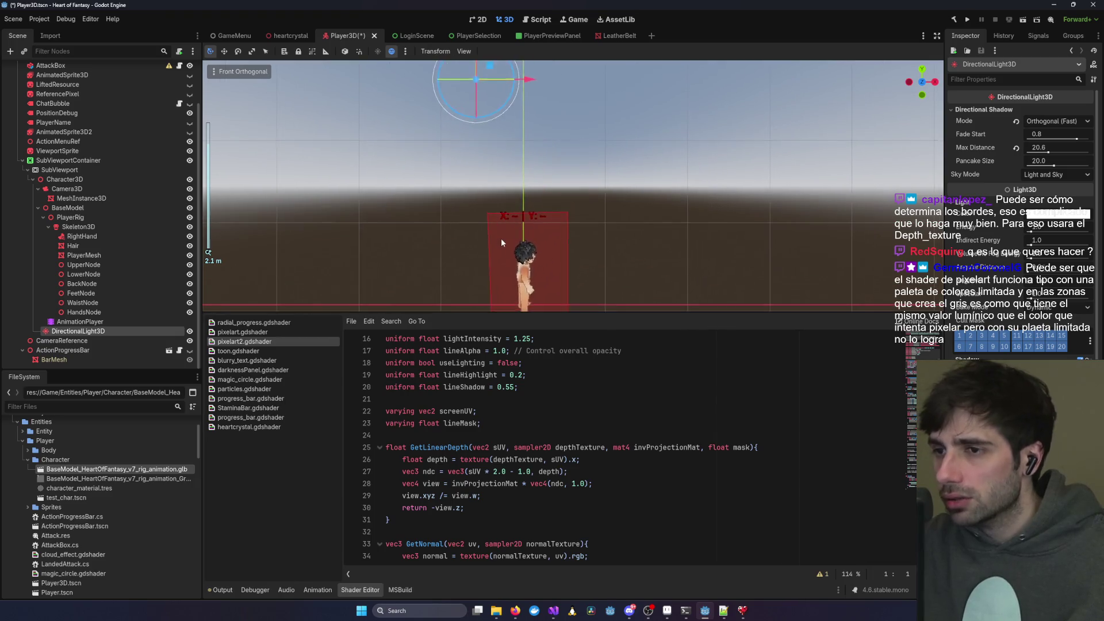
- Orbit the viewport around the character and snap to a level front view
{"action": "left_click_drag", "start_coordinate": [512, 91], "coordinate": [509, 136]}
{"action": "scroll", "coordinate": [575, 144], "scroll_direction": "down", "scroll_amount": 5}
{"action": "mouse_move", "coordinate": [612, 172]}
{"action": "left_mouse_down"}
{"action": "mouse_move", "coordinate": [619, 113]}
{"action": "mouse_move", "coordinate": [624, 123]}
{"action": "mouse_move", "coordinate": [600, 144]}
{"action": "mouse_move", "coordinate": [603, 177]}
{"action": "left_mouse_up"}
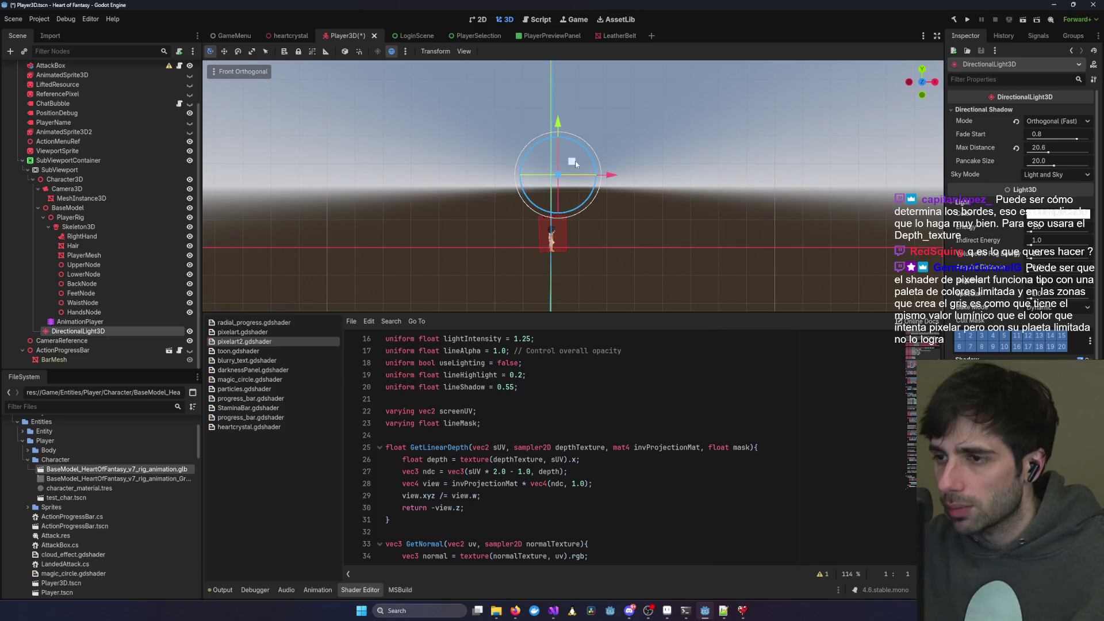
{"action": "scroll", "coordinate": [610, 164], "scroll_direction": "up", "scroll_amount": 3}
{"action": "scroll", "coordinate": [706, 169], "scroll_direction": "down", "scroll_amount": 3}
{"action": "left_click_drag", "start_coordinate": [706, 169], "coordinate": [636, 156]}
{"action": "key", "text": "KP_1"}
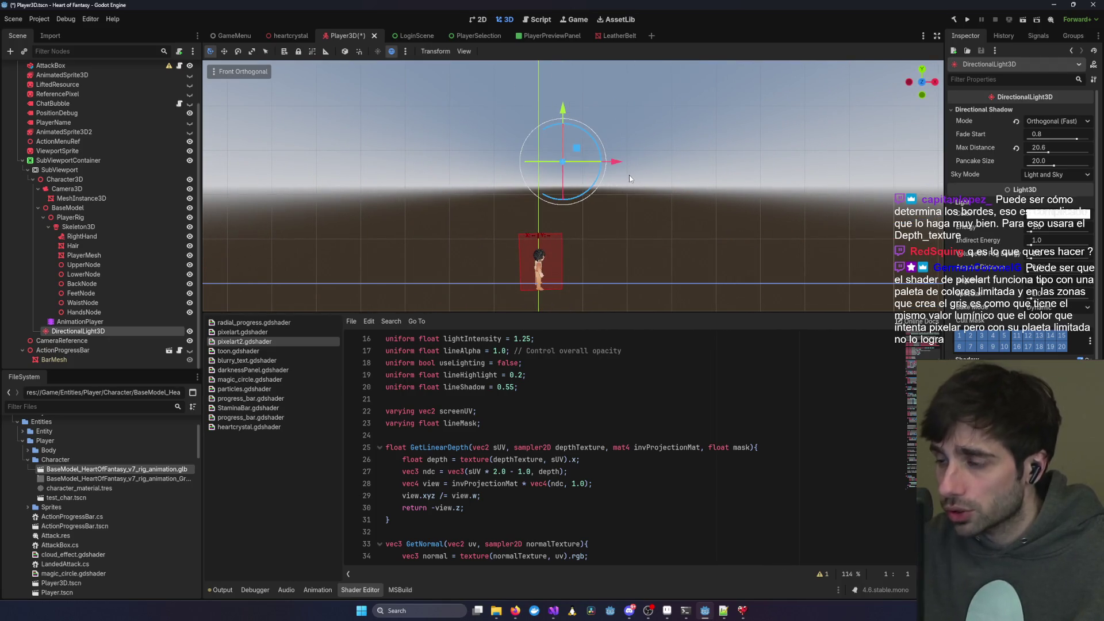
- Leave the light's shadow mode unchanged, reselect DirectionalLight3D, and rotate it to change the lighting direction
{"action": "left_click", "coordinate": [1057, 121]}
{"action": "left_click", "coordinate": [748, 171]}
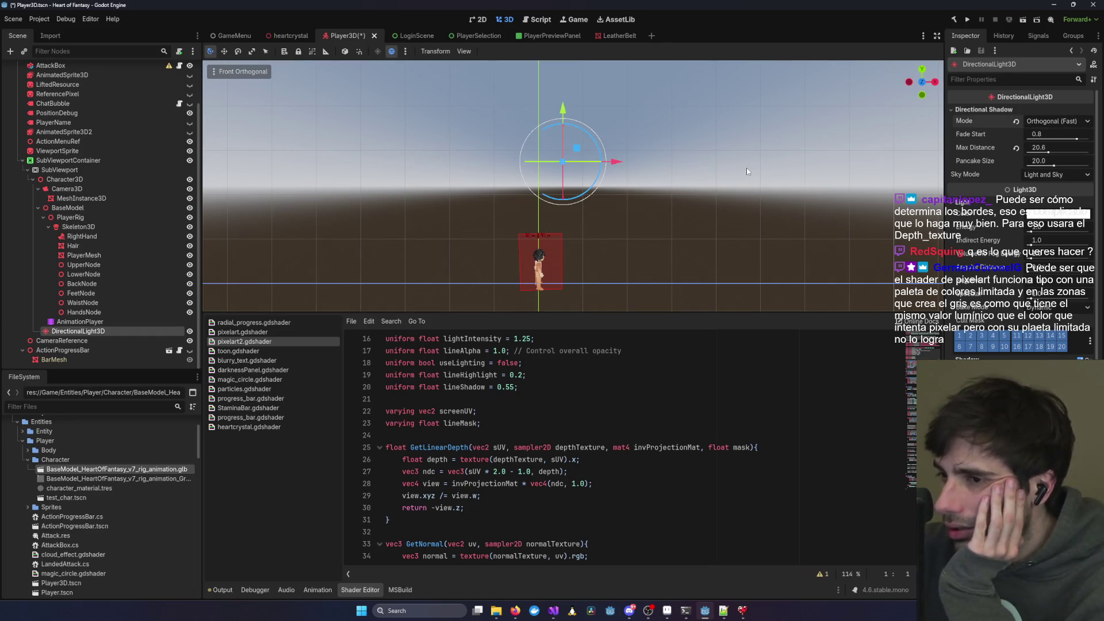
{"action": "scroll", "coordinate": [747, 166], "scroll_direction": "up", "scroll_amount": 5}
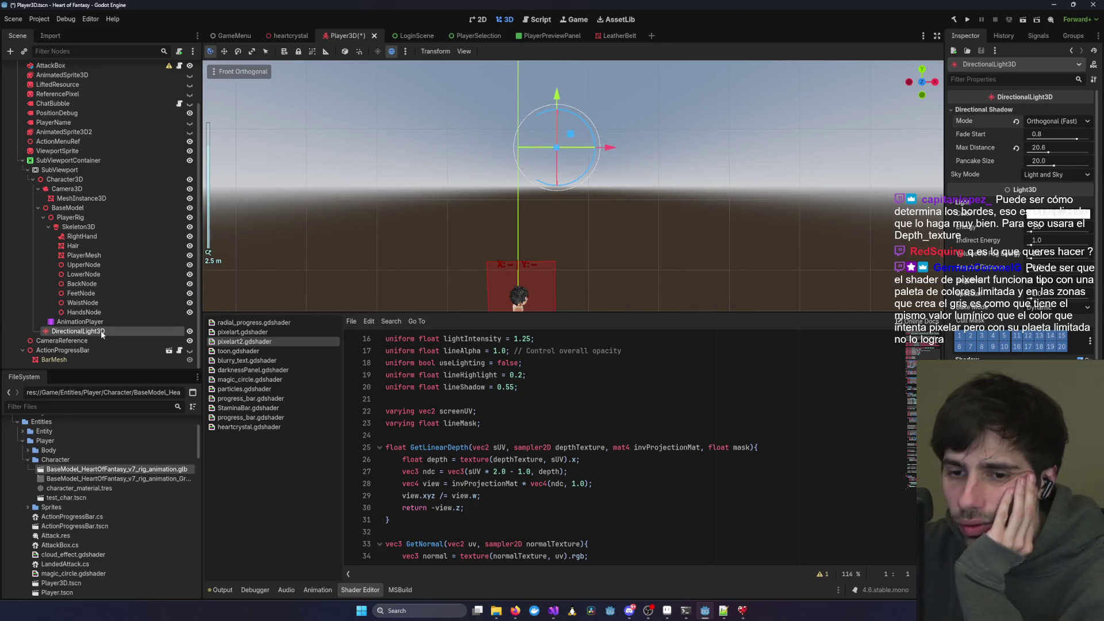
{"action": "left_click", "coordinate": [80, 322]}
{"action": "left_click", "coordinate": [77, 331]}
{"action": "mouse_move", "coordinate": [582, 194]}
{"action": "left_mouse_down"}
{"action": "mouse_move", "coordinate": [533, 195]}
{"action": "mouse_move", "coordinate": [562, 209]}
{"action": "mouse_move", "coordinate": [552, 230]}
{"action": "left_mouse_up"}
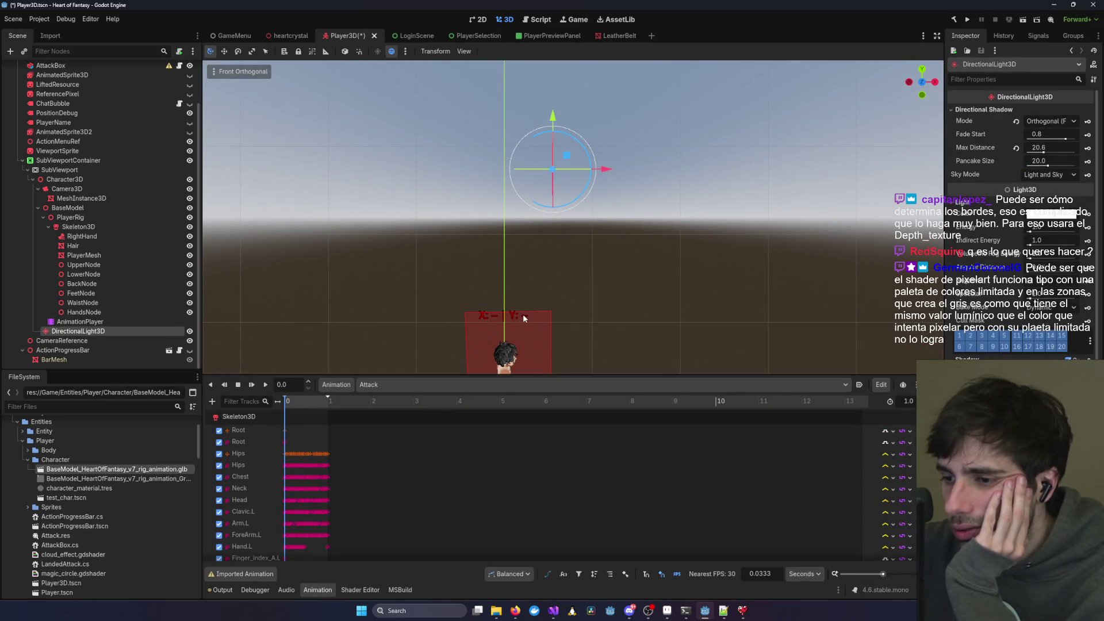
- Focus and zoom in on the directional light, then rotate it about 83 degrees
{"action": "scroll", "coordinate": [625, 288], "scroll_direction": "up", "scroll_amount": 4}
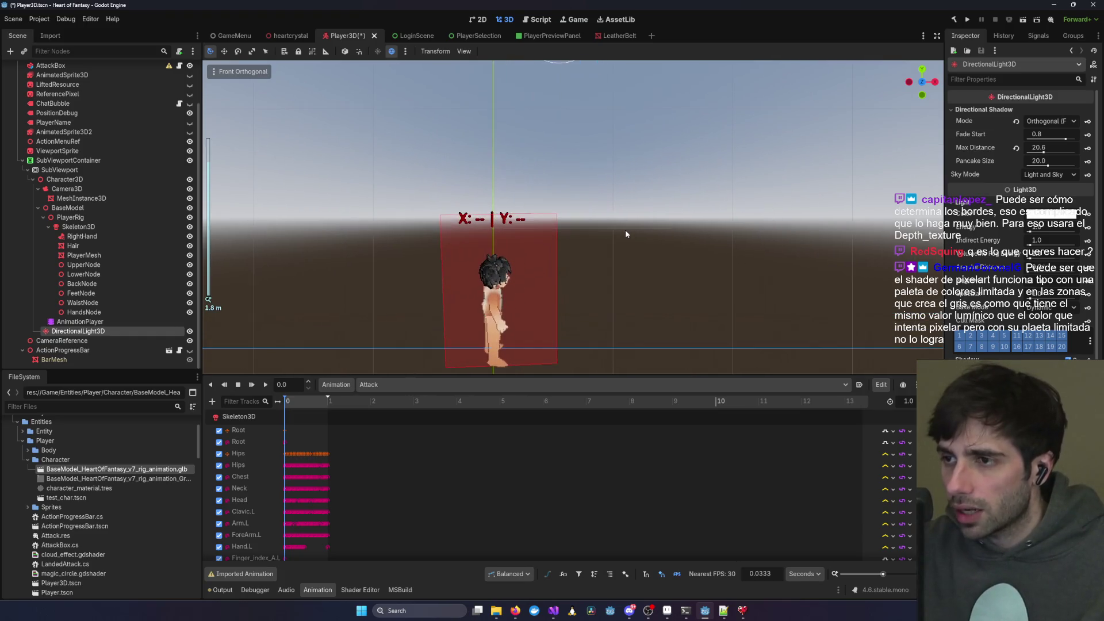
{"action": "key", "text": "f"}
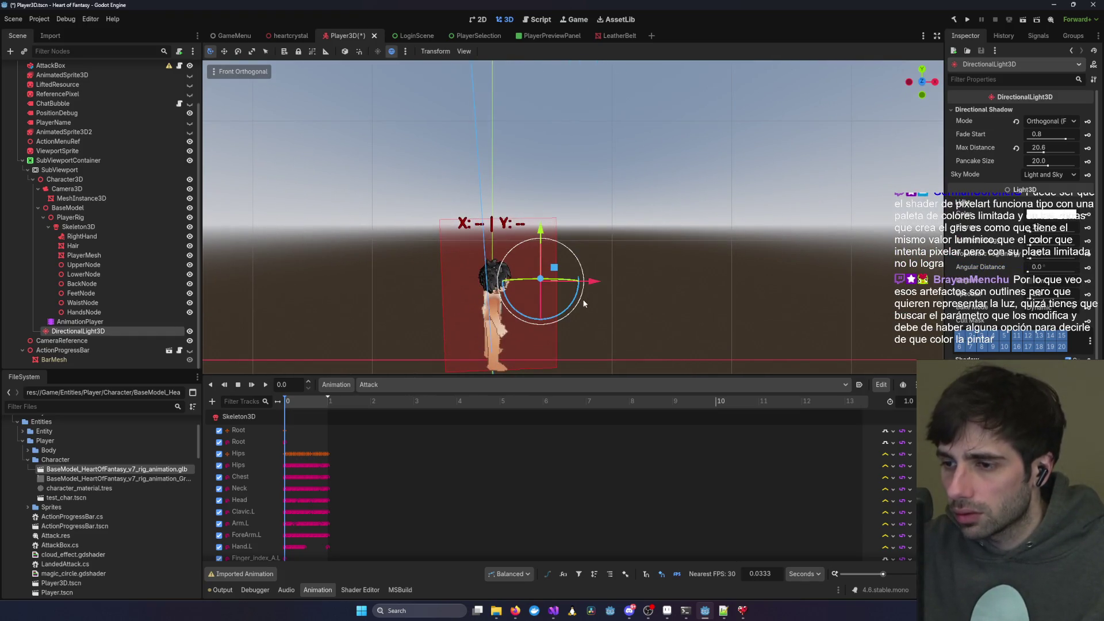
{"action": "scroll", "coordinate": [632, 270], "scroll_direction": "up", "scroll_amount": 5}
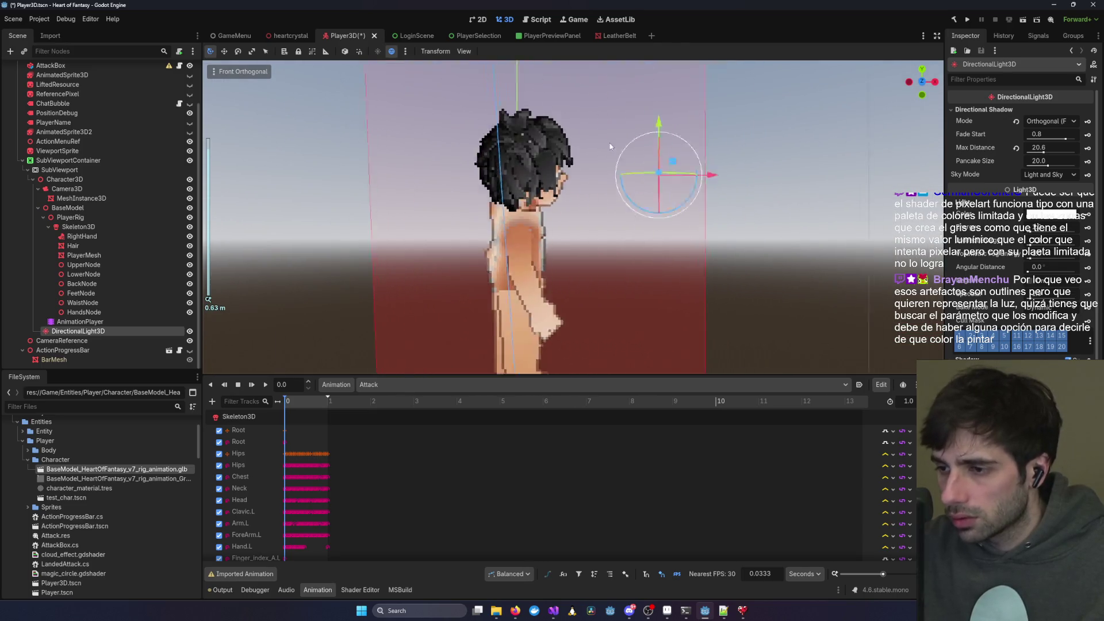
{"action": "scroll", "coordinate": [644, 159], "scroll_direction": "up", "scroll_amount": 4}
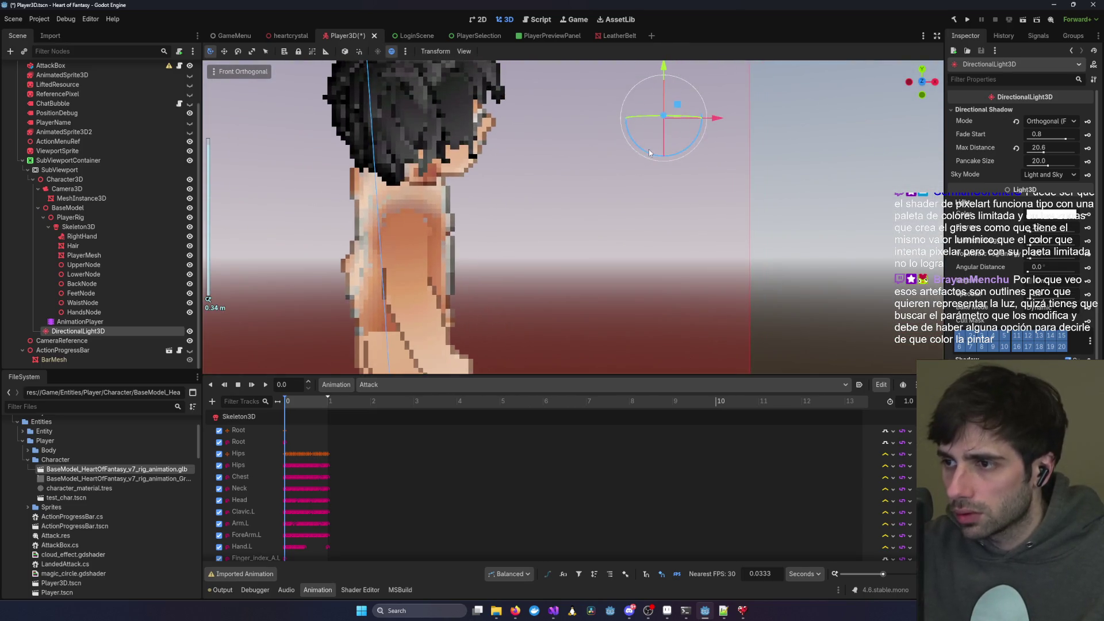
{"action": "mouse_move", "coordinate": [649, 152]}
{"action": "left_mouse_down"}
{"action": "mouse_move", "coordinate": [678, 150]}
{"action": "mouse_move", "coordinate": [718, 108]}
{"action": "mouse_move", "coordinate": [572, 91]}
{"action": "mouse_move", "coordinate": [665, 192]}
{"action": "mouse_move", "coordinate": [573, 30]}
{"action": "mouse_move", "coordinate": [599, 222]}
{"action": "mouse_move", "coordinate": [581, 219]}
{"action": "mouse_move", "coordinate": [713, 92]}
{"action": "mouse_move", "coordinate": [572, 190]}
{"action": "mouse_move", "coordinate": [796, 116]}
{"action": "mouse_move", "coordinate": [602, 216]}
{"action": "mouse_move", "coordinate": [580, 194]}
{"action": "mouse_move", "coordinate": [772, 168]}
{"action": "mouse_move", "coordinate": [698, 99]}
{"action": "mouse_move", "coordinate": [585, 206]}
{"action": "mouse_move", "coordinate": [730, 143]}
{"action": "mouse_move", "coordinate": [650, 81]}
{"action": "mouse_move", "coordinate": [517, 226]}
{"action": "mouse_move", "coordinate": [814, 332]}
{"action": "mouse_move", "coordinate": [667, 69]}
{"action": "mouse_move", "coordinate": [493, 337]}
{"action": "mouse_move", "coordinate": [667, 74]}
{"action": "mouse_move", "coordinate": [471, 336]}
{"action": "mouse_move", "coordinate": [468, 326]}
{"action": "left_mouse_up"}
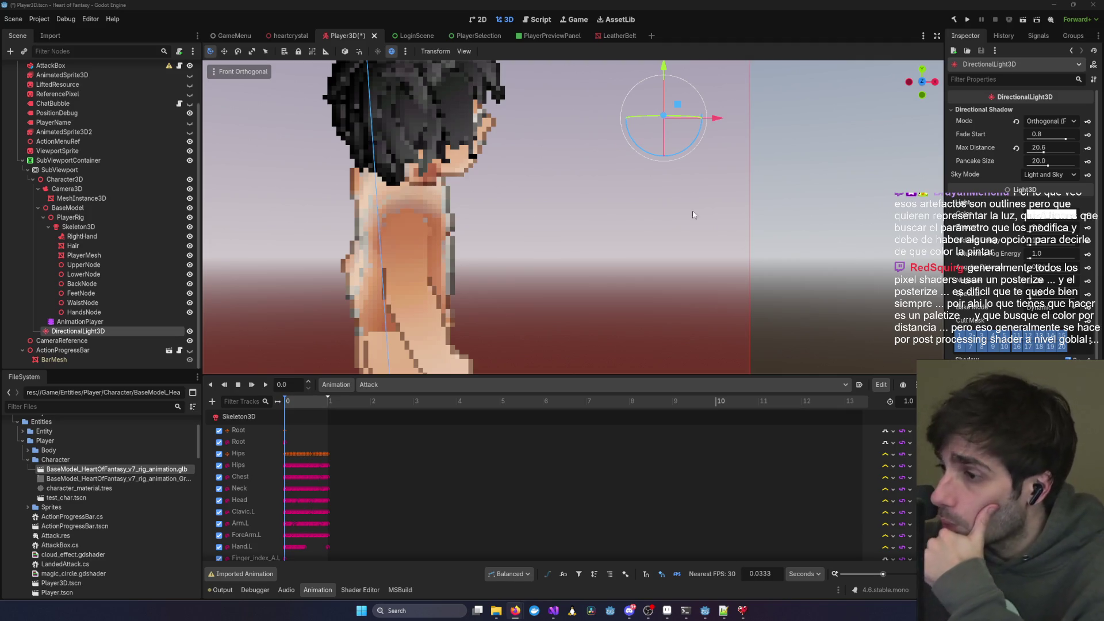
- Bring the running Heart of Fantasy game window to the front
{"action": "scroll", "coordinate": [630, 174], "scroll_direction": "down", "scroll_amount": 3}
{"action": "scroll", "coordinate": [630, 175], "scroll_direction": "down", "scroll_amount": 1}
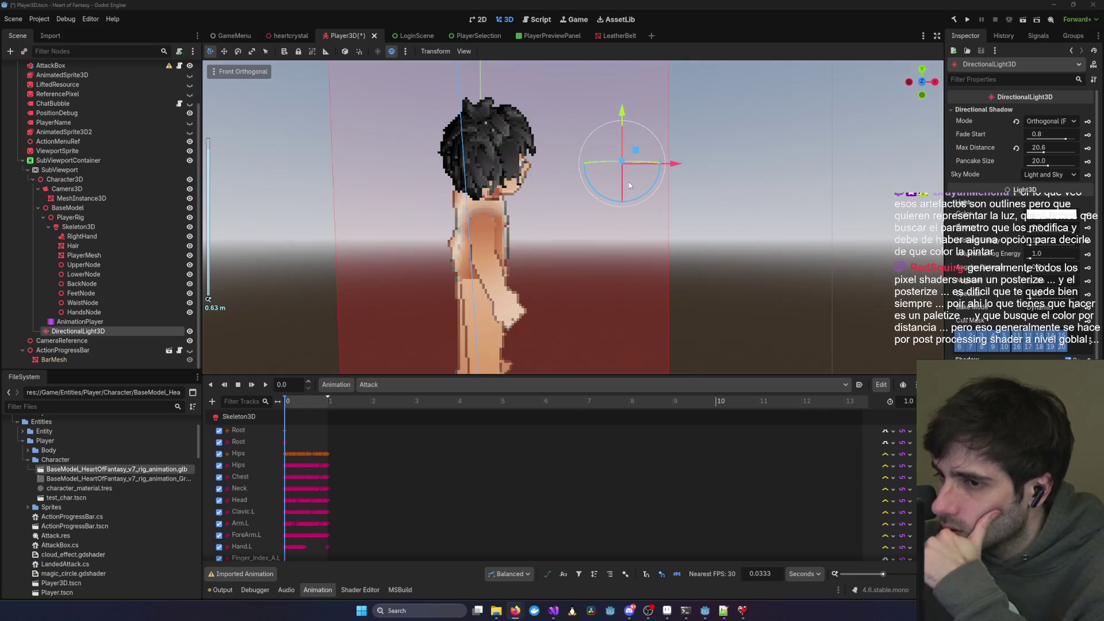
{"action": "left_click", "coordinate": [741, 610]}
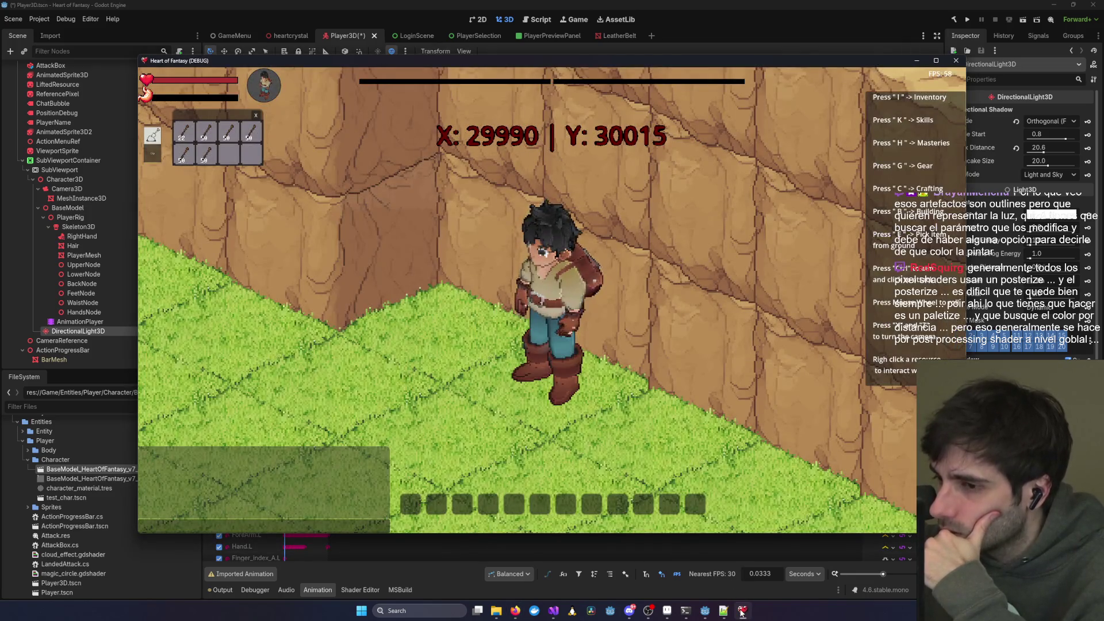
- Hide the game window, glance at the Claude Code terminal, and select MeshInstance3D in Godot
{"action": "left_click", "coordinate": [741, 611]}
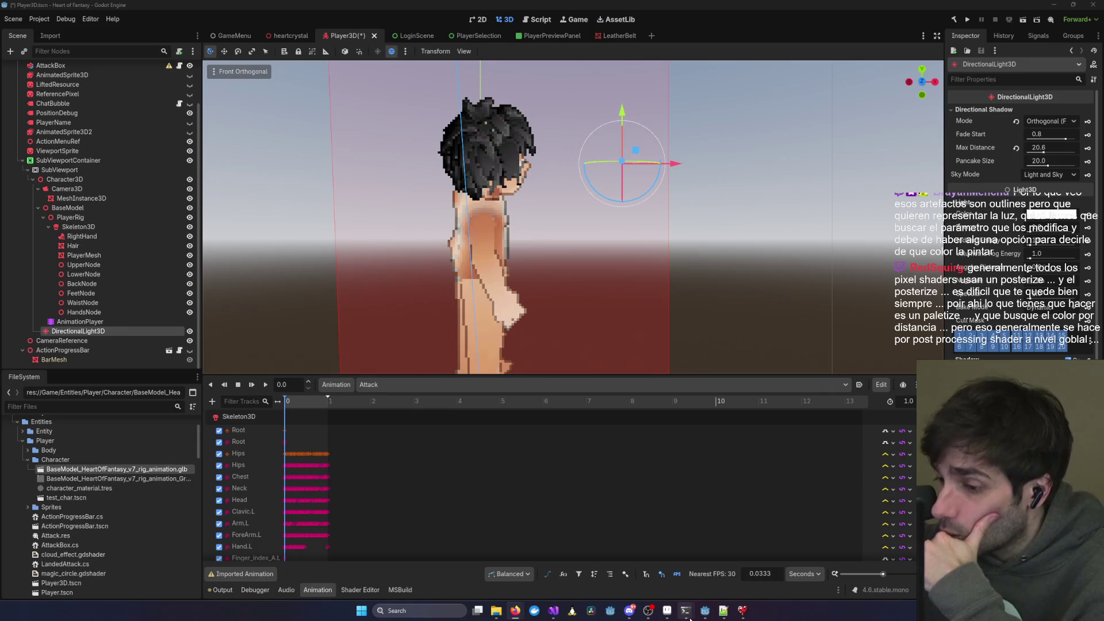
{"action": "mouse_move", "coordinate": [685, 610]}
{"action": "left_click", "coordinate": [849, 575]}
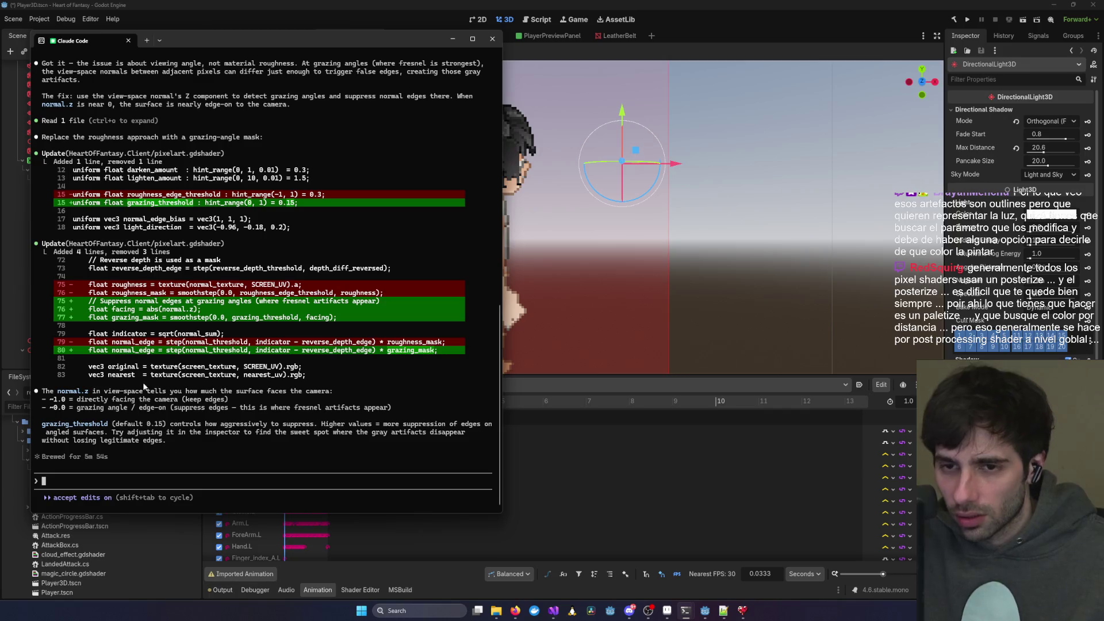
{"action": "scroll", "coordinate": [142, 376], "scroll_direction": "up", "scroll_amount": 1}
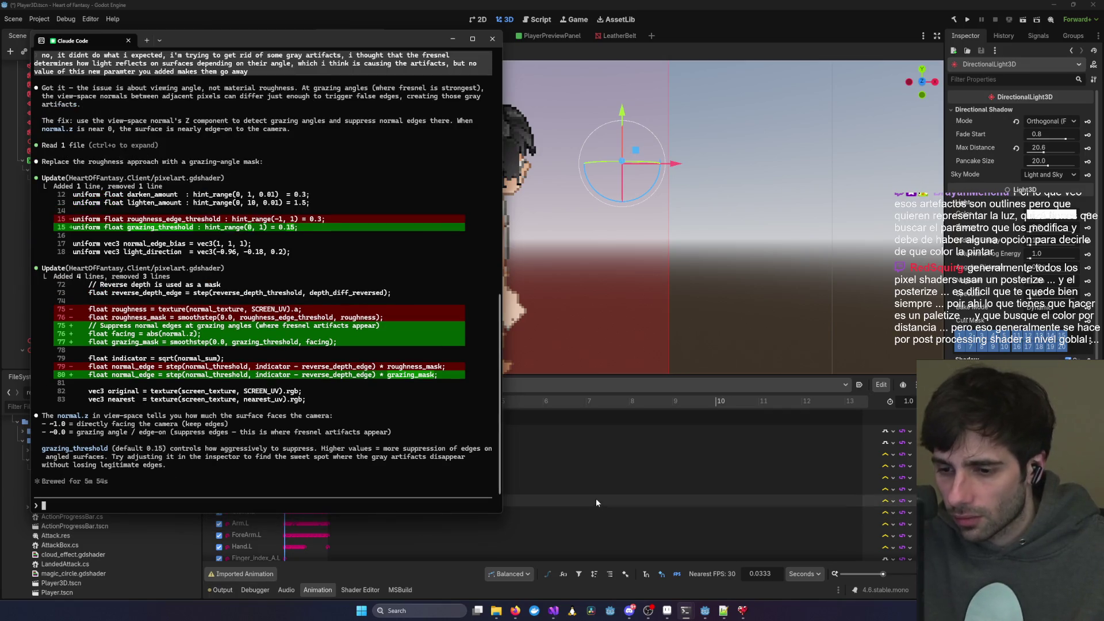
{"action": "left_click", "coordinate": [787, 255]}
{"action": "left_click", "coordinate": [663, 273]}
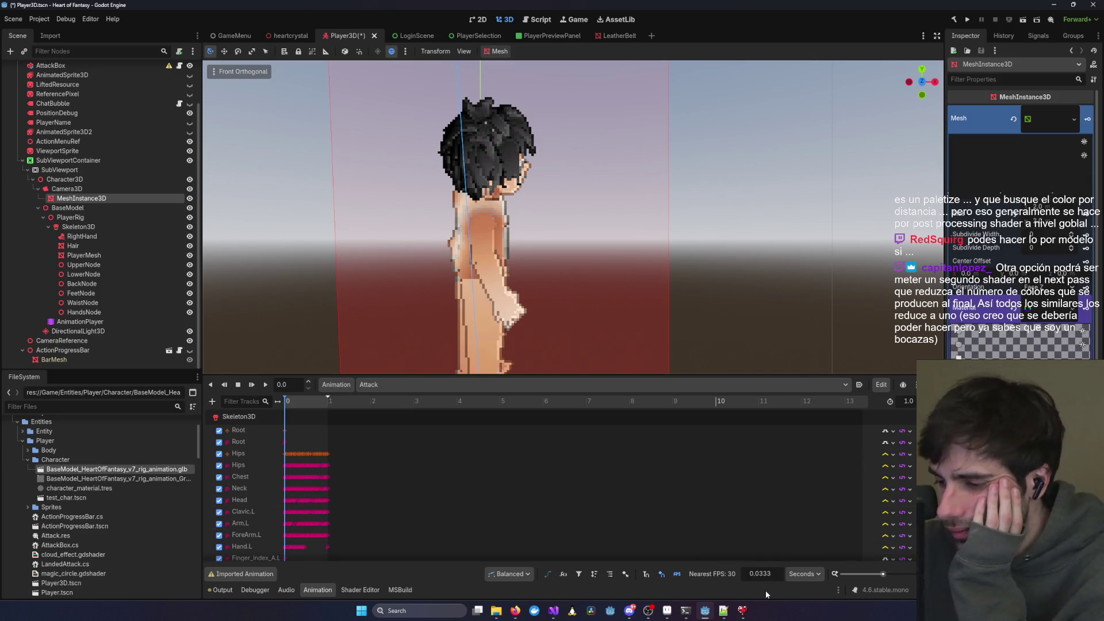
- Review the pixelart.gdshader grazing-angle mask diff in Claude Code, then minimize the terminal
{"action": "mouse_move", "coordinate": [685, 610]}
{"action": "left_click", "coordinate": [520, 561]}
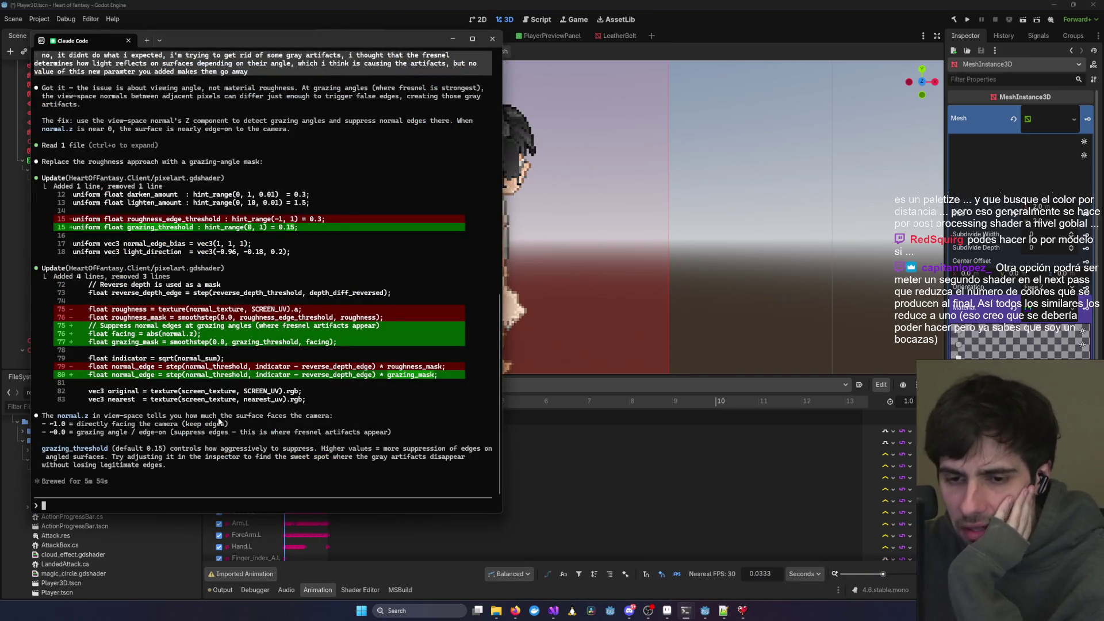
{"action": "scroll", "coordinate": [121, 347], "scroll_direction": "up", "scroll_amount": 4}
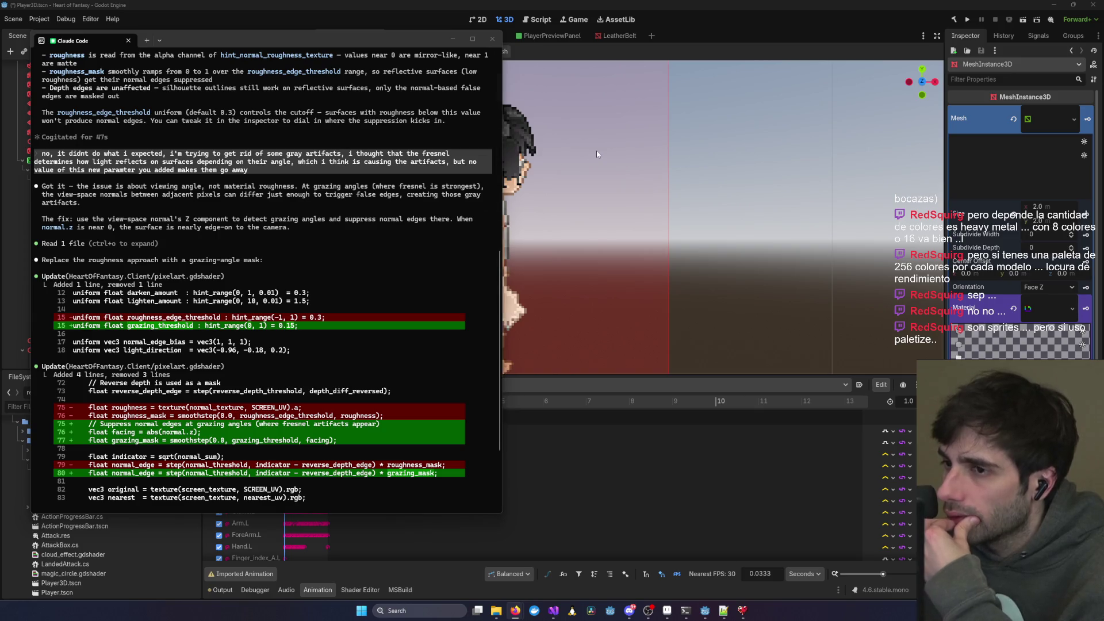
{"action": "left_click", "coordinate": [452, 39]}
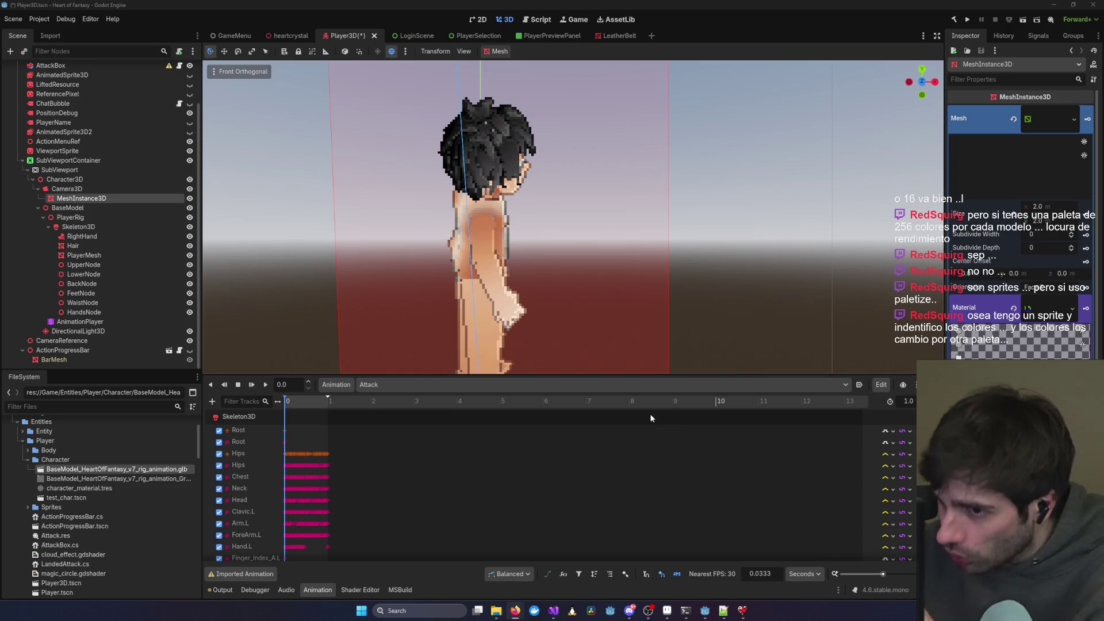
- Resize the splitter between the 3D viewport and the Animation tracks panel
{"action": "scroll", "coordinate": [498, 316], "scroll_direction": "up", "scroll_amount": 2}
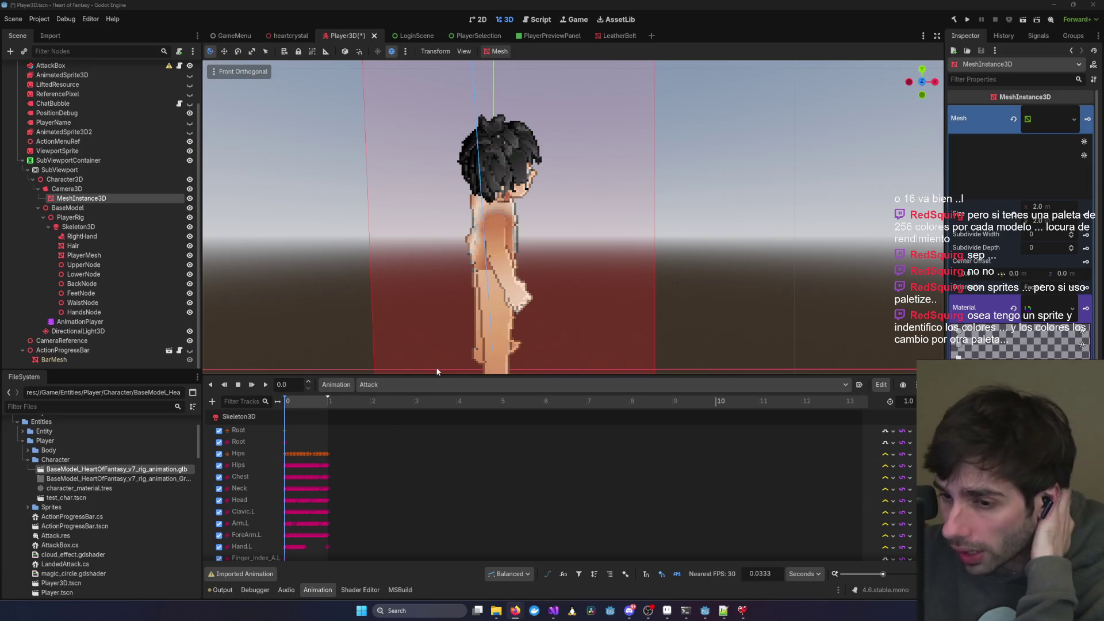
{"action": "scroll", "coordinate": [69, 527], "scroll_direction": "down", "scroll_amount": 3}
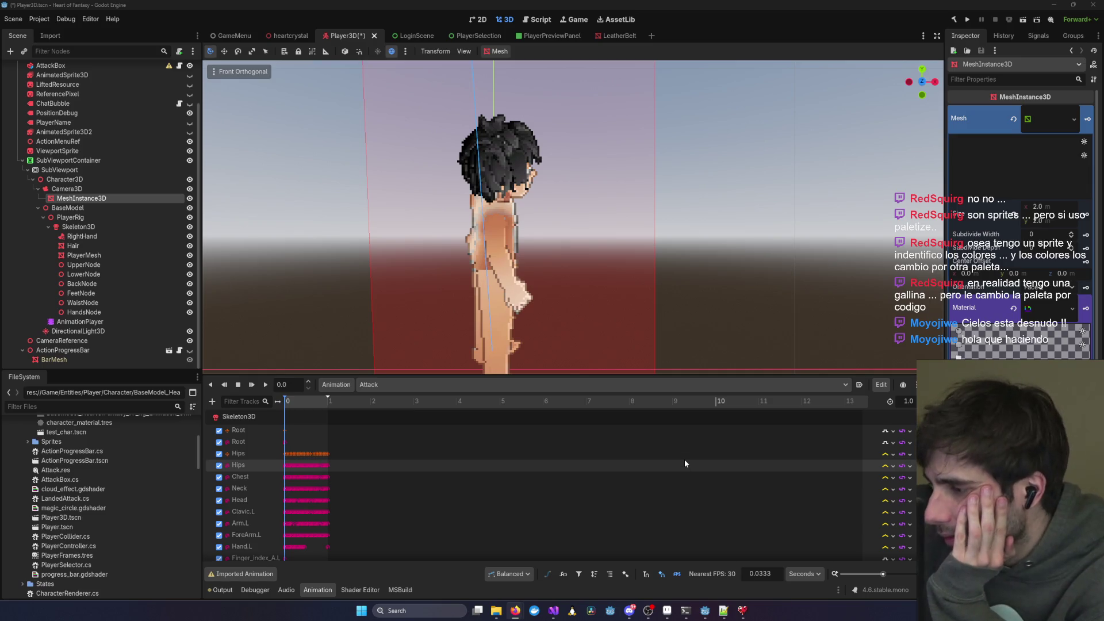
{"action": "mouse_move", "coordinate": [638, 374]}
{"action": "left_mouse_down"}
{"action": "mouse_move", "coordinate": [637, 290]}
{"action": "mouse_move", "coordinate": [637, 439]}
{"action": "left_mouse_up"}
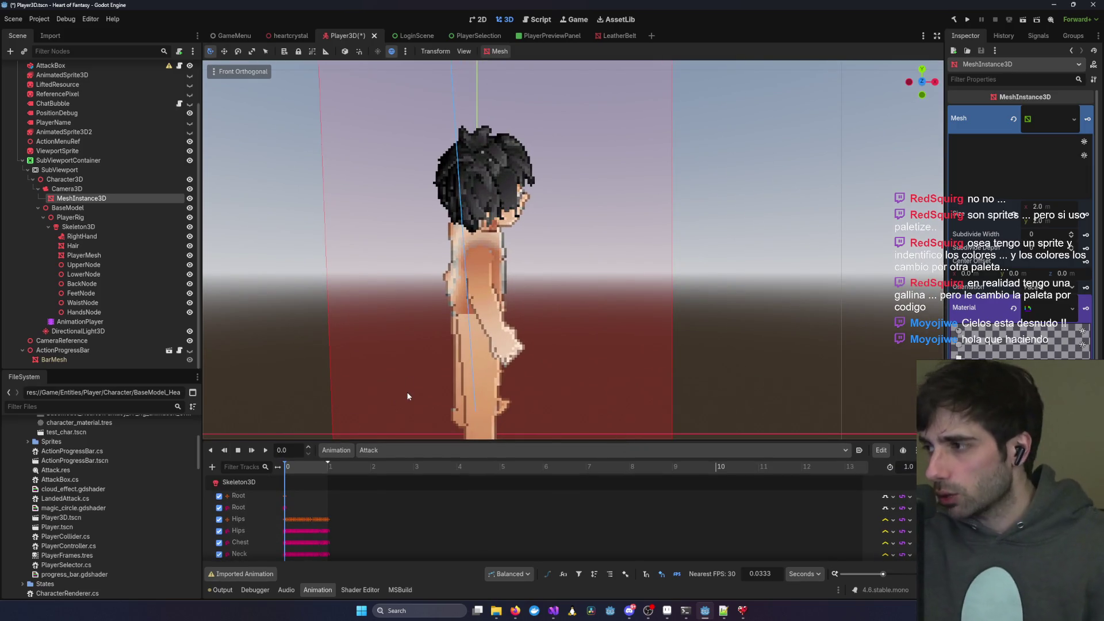
{"action": "left_click_drag", "start_coordinate": [383, 440], "coordinate": [385, 406]}
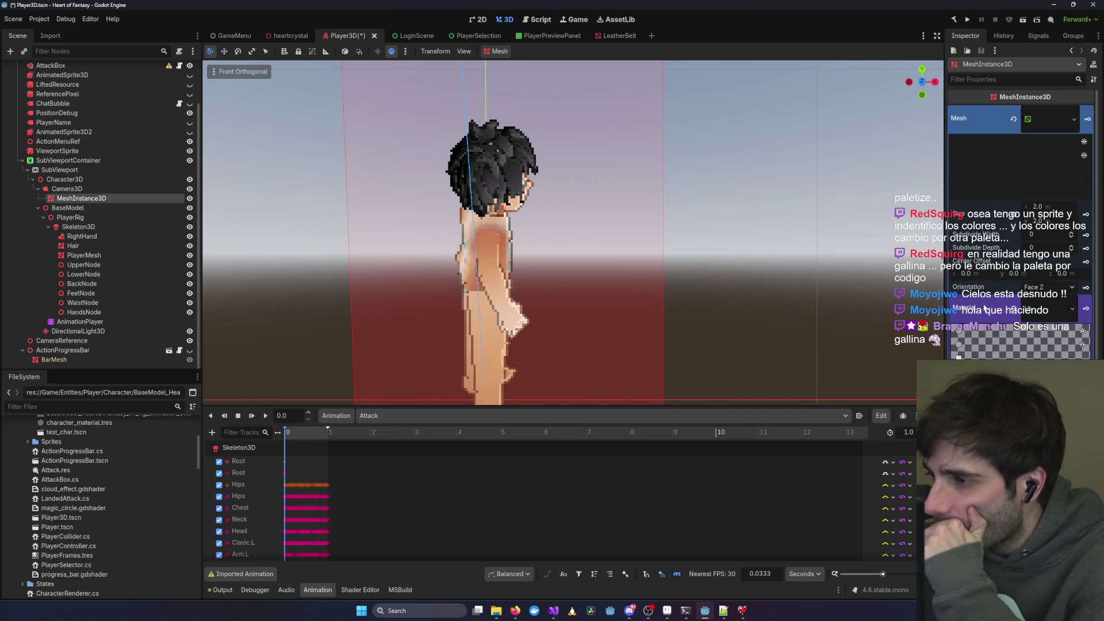
- Collapse and re-expand the Material preview, then scroll down to Shader Parameters
{"action": "left_click", "coordinate": [1043, 312]}
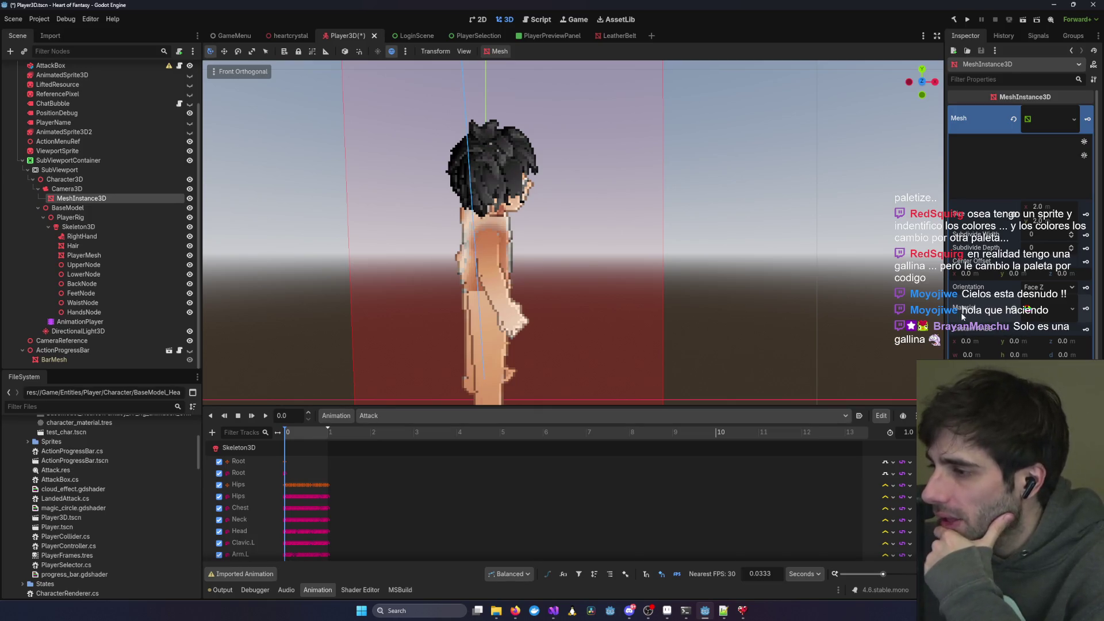
{"action": "left_click", "coordinate": [993, 308]}
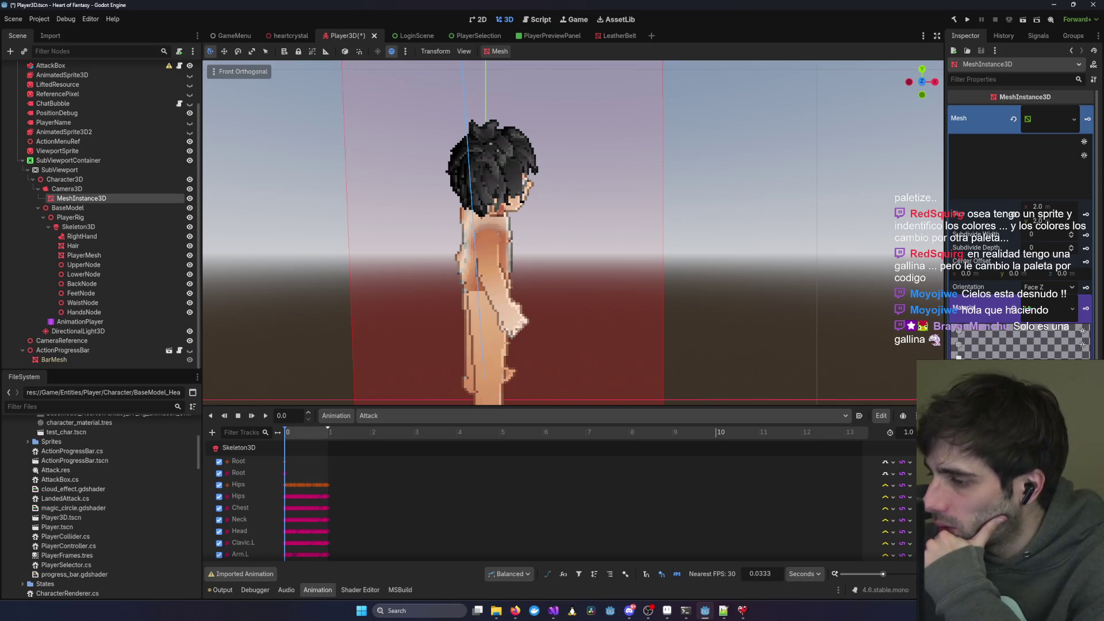
{"action": "scroll", "coordinate": [1021, 230], "scroll_direction": "down", "scroll_amount": 4}
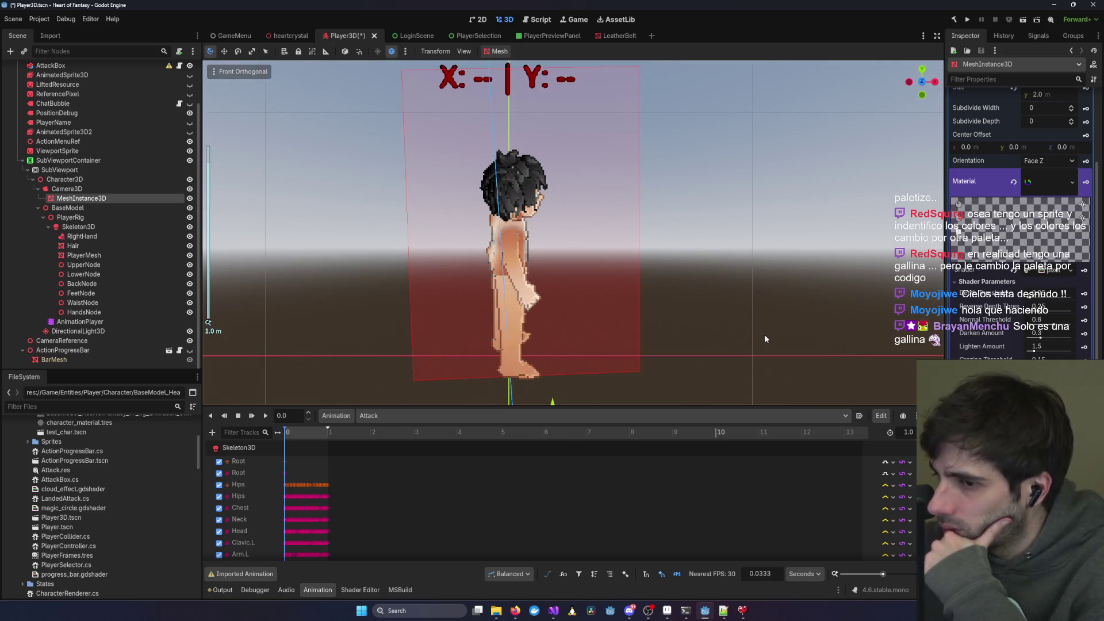
- Bring the Claude Code terminal and then the Visual Studio client window forward
{"action": "mouse_move", "coordinate": [682, 613]}
{"action": "left_click", "coordinate": [874, 570]}
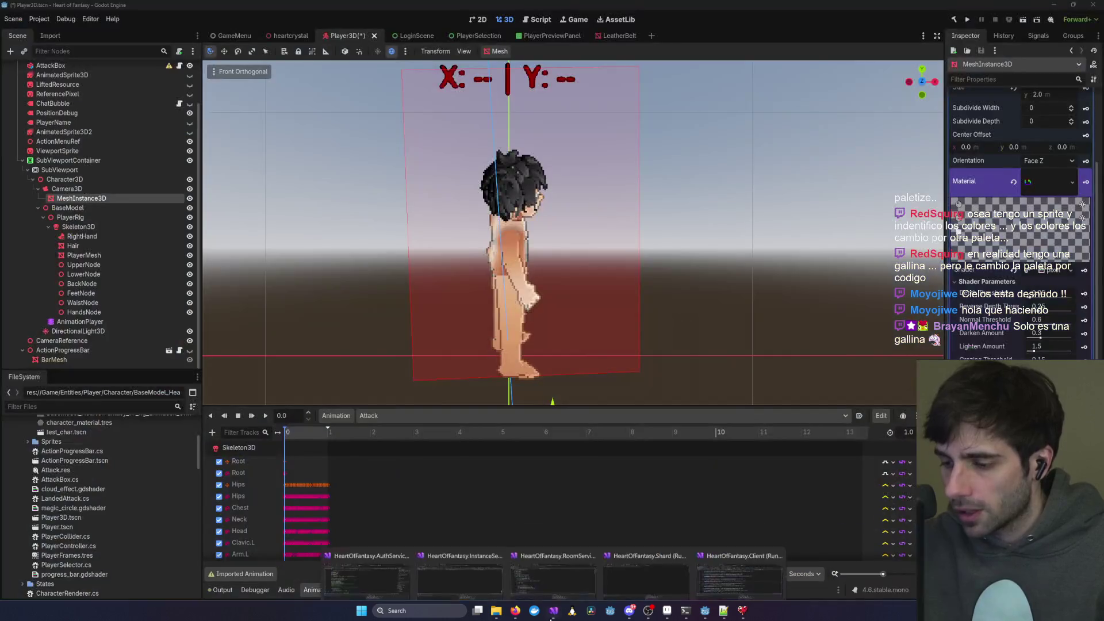
{"action": "mouse_move", "coordinate": [554, 611]}
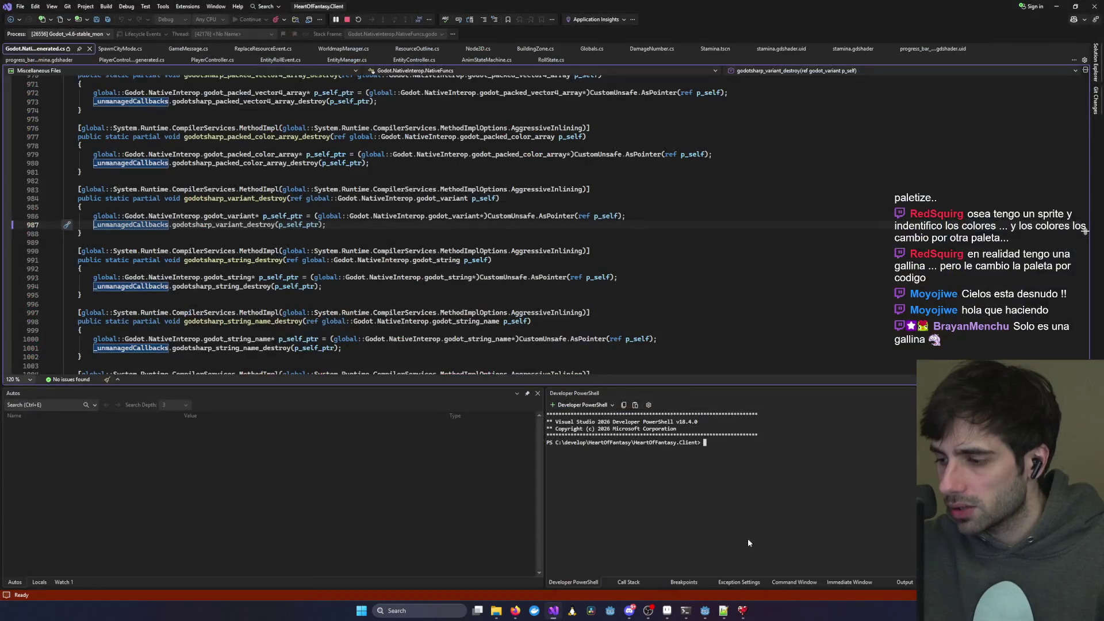
{"action": "left_click", "coordinate": [747, 540]}
- Stop the running client and undo pixelart.gdshader's pending changes in Git Changes
{"action": "left_click", "coordinate": [348, 20]}
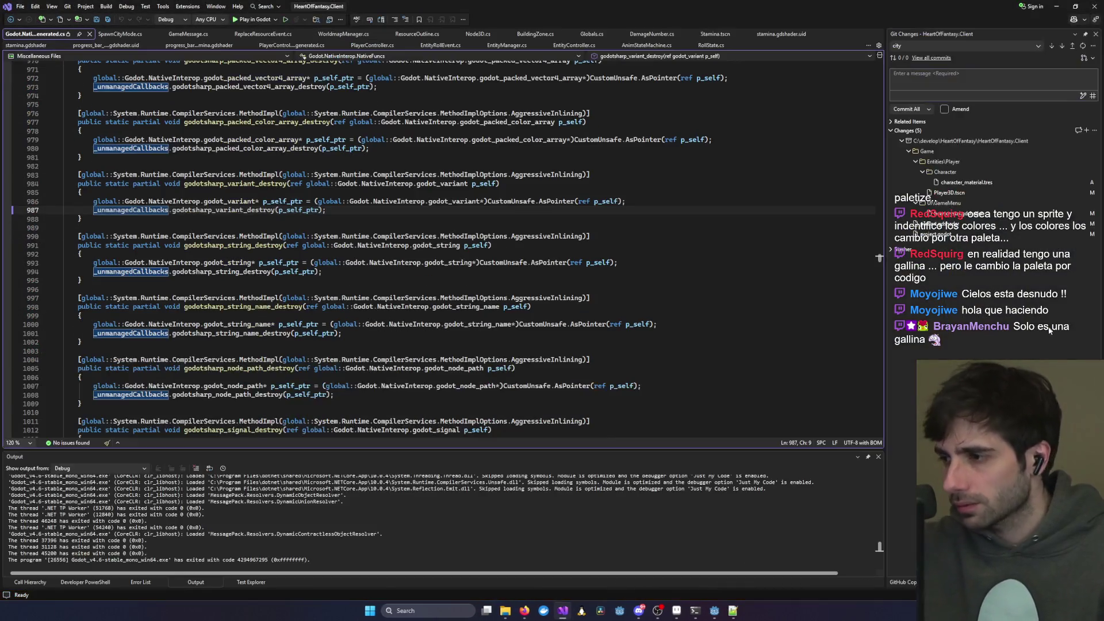
{"action": "left_click", "coordinate": [947, 226]}
{"action": "right_click", "coordinate": [947, 226]}
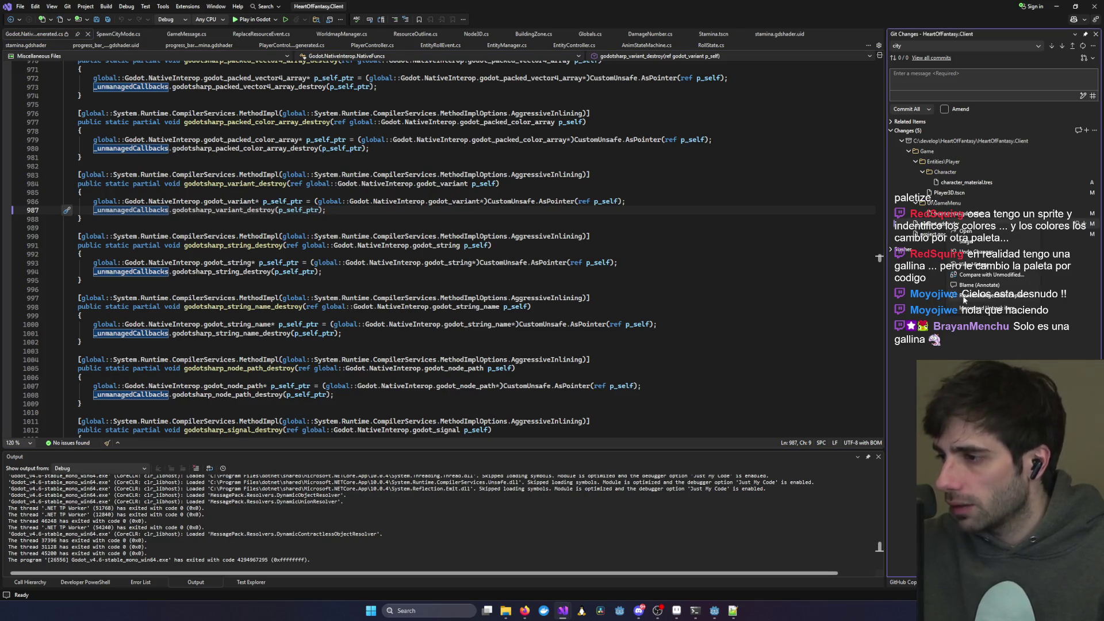
{"action": "left_click", "coordinate": [992, 277]}
{"action": "left_click", "coordinate": [553, 329]}
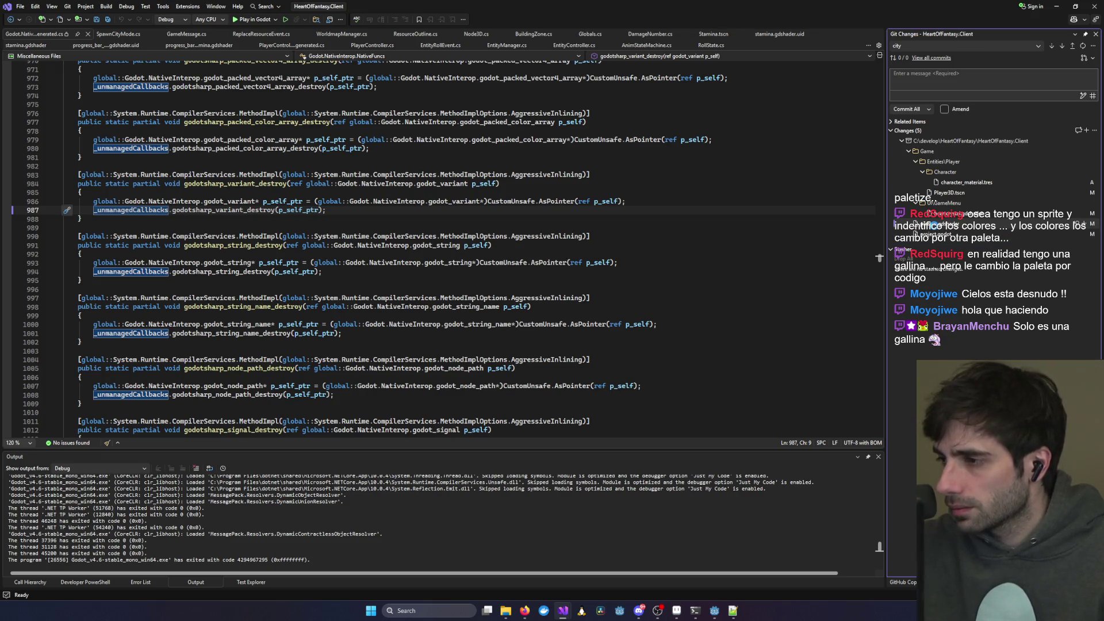
- Revert pixelart.gdshader once more via Undo Changes and confirm, then minimise Visual Studio
{"action": "scroll", "coordinate": [610, 282], "scroll_direction": "down", "scroll_amount": 15}
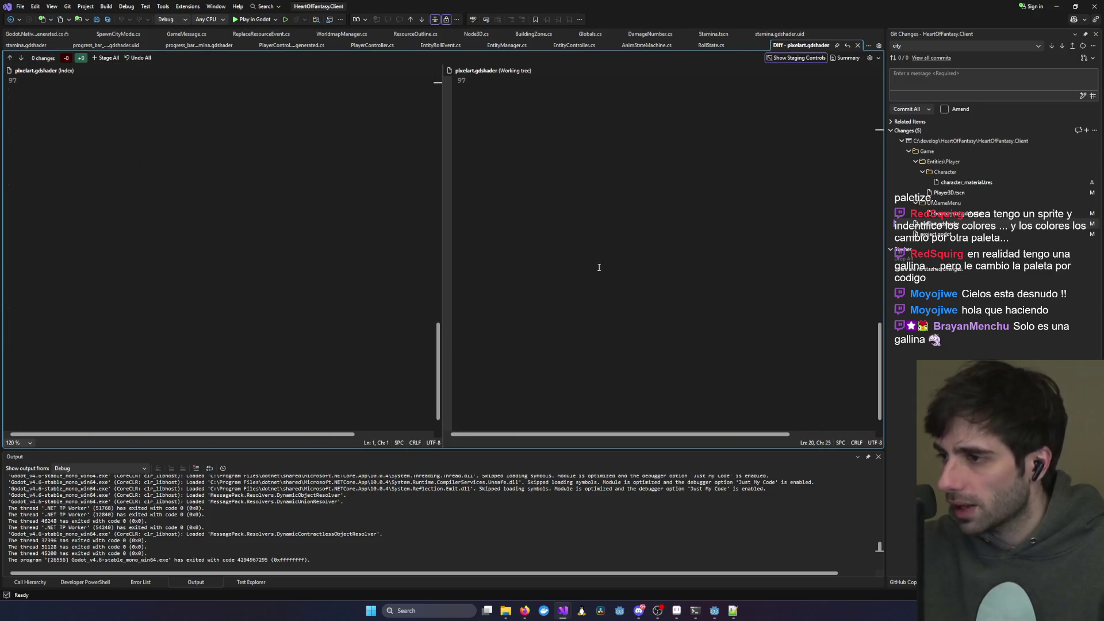
{"action": "scroll", "coordinate": [610, 281], "scroll_direction": "up", "scroll_amount": 10}
{"action": "left_click", "coordinate": [609, 275]}
{"action": "right_click", "coordinate": [978, 225]}
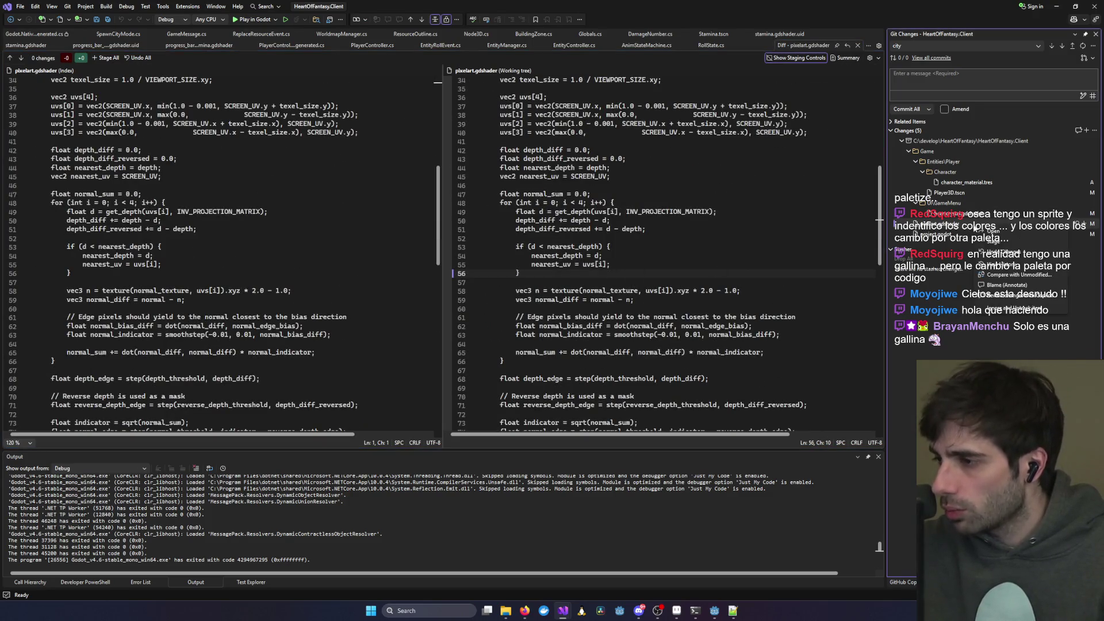
{"action": "left_click", "coordinate": [1003, 251]}
{"action": "left_click", "coordinate": [561, 328]}
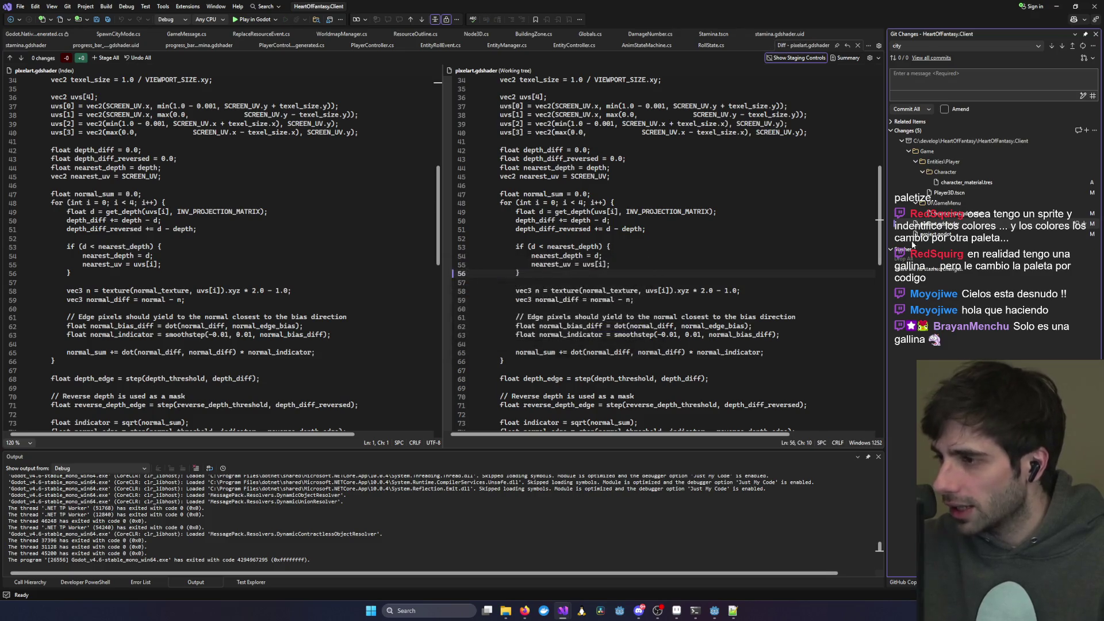
{"action": "left_click", "coordinate": [1055, 5]}
{"action": "scroll", "coordinate": [469, 477], "scroll_direction": "down", "scroll_amount": 3}
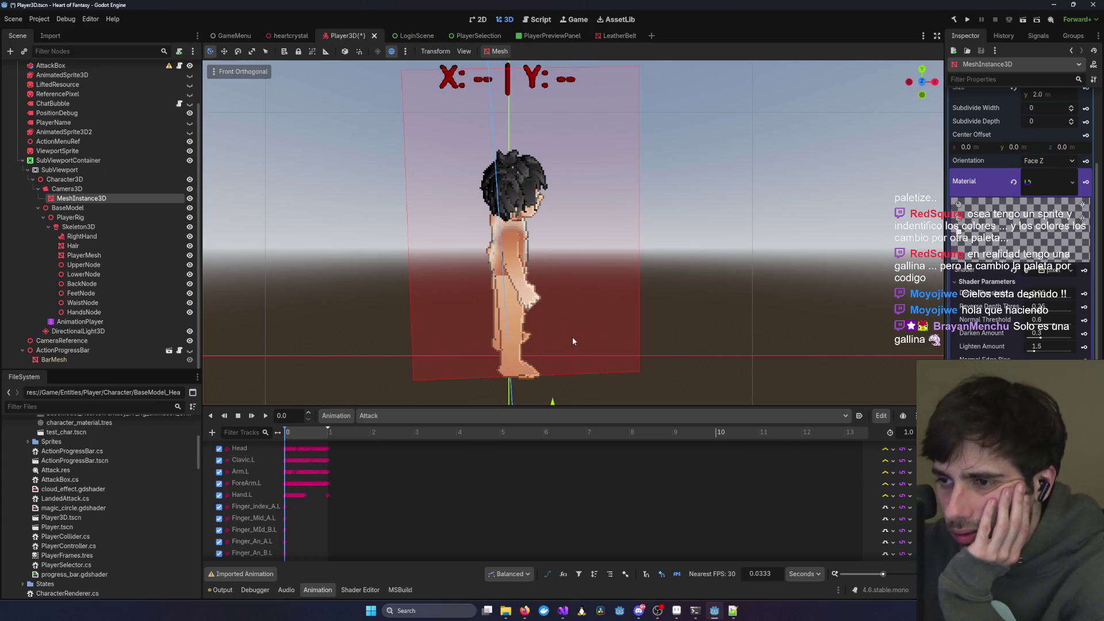
- Enlarge Godot's animation panel, then clear the Claude Code conversation with /clear
{"action": "mouse_move", "coordinate": [560, 407]}
{"action": "left_mouse_down"}
{"action": "mouse_move", "coordinate": [558, 440]}
{"action": "mouse_move", "coordinate": [557, 319]}
{"action": "left_mouse_up"}
{"action": "mouse_move", "coordinate": [695, 611]}
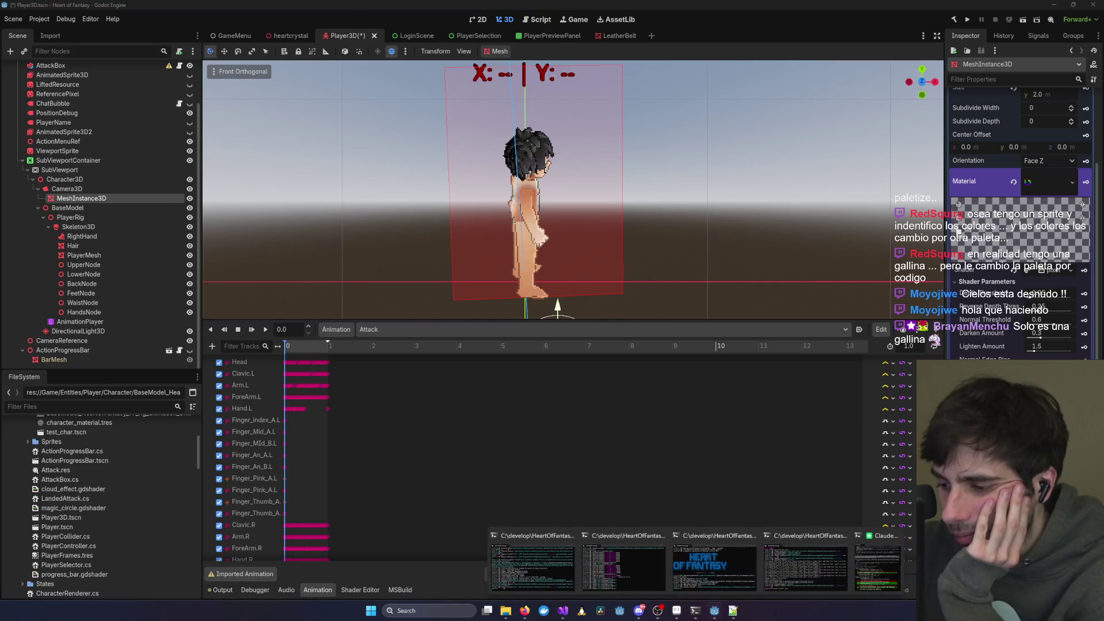
{"action": "left_click", "coordinate": [878, 566]}
{"action": "type", "text": "/clear"}
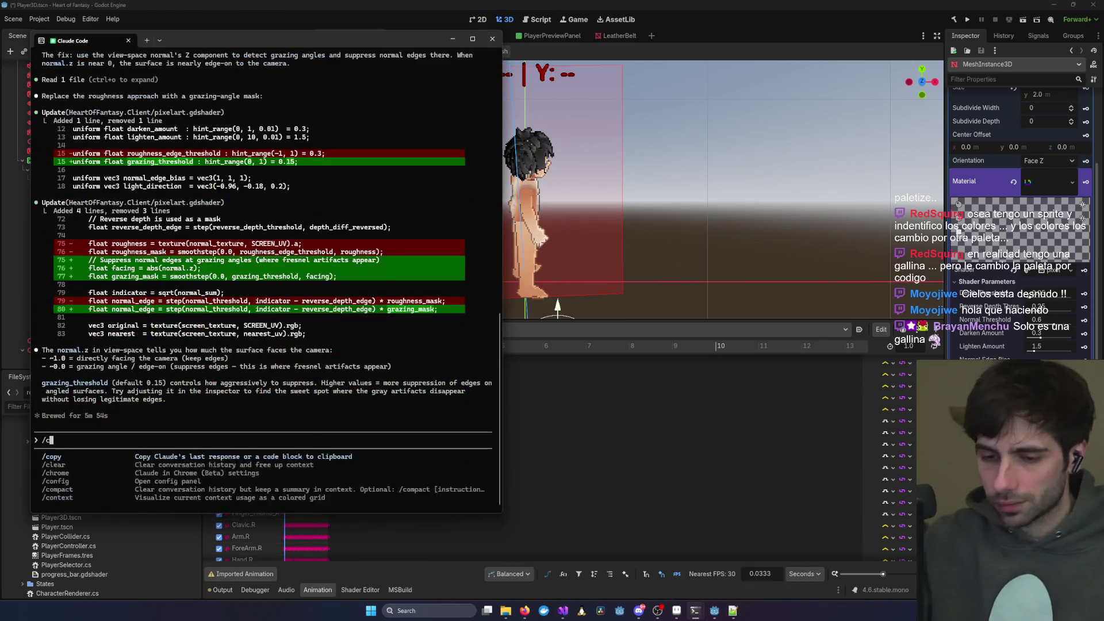
{"action": "key", "text": "Return"}
- Edit a recalled prompt into a request to palettize pixelart.gdshader's output and send it
{"action": "key", "text": "Up"}
{"action": "key", "text": "Up"}
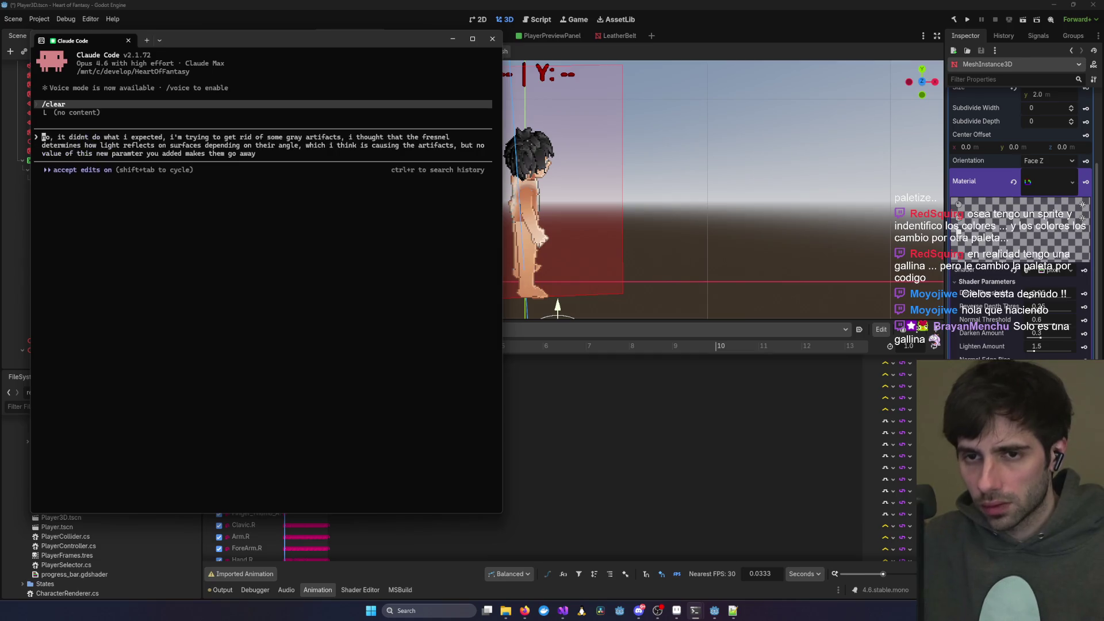
{"action": "key", "text": "Up"}
{"action": "key", "text": "Down"}
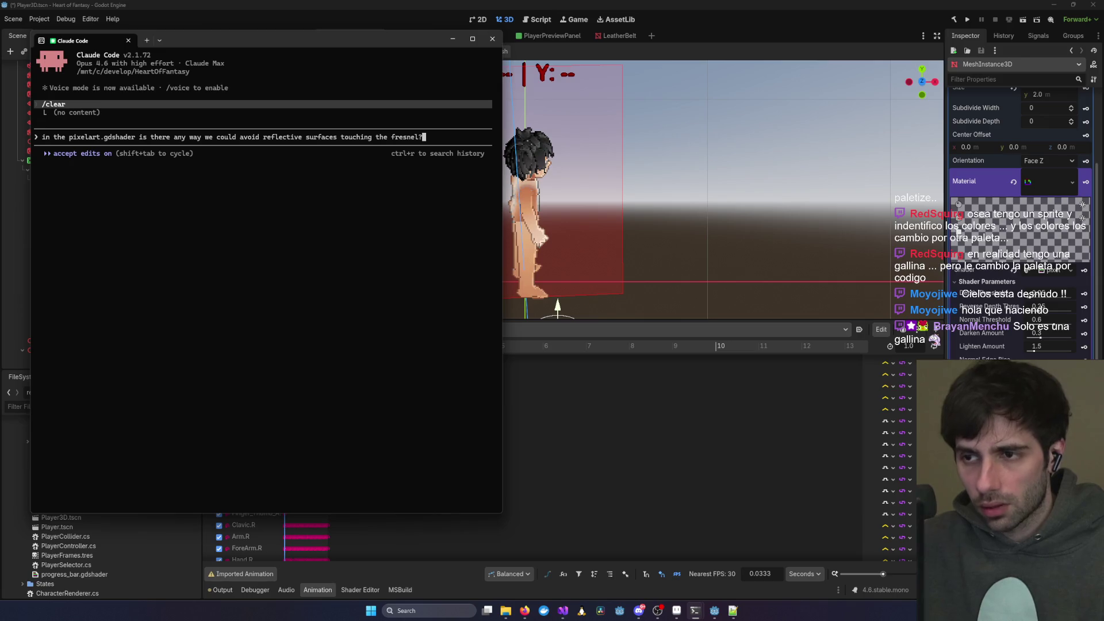
{"action": "key", "text": "BackSpace"}
{"action": "key", "text": "BackSpace"}
{"action": "key", "text": "BackSpace"}
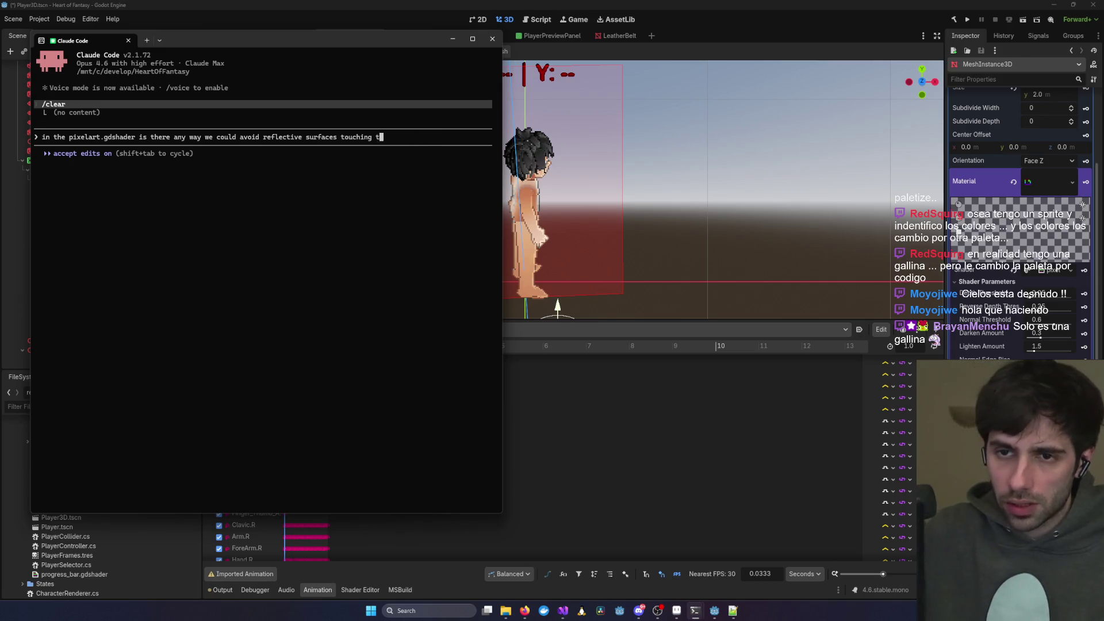
{"action": "key", "text": "BackSpace"}
{"action": "key", "text": "BackSpace"}
{"action": "key", "text": "BackSpace"}
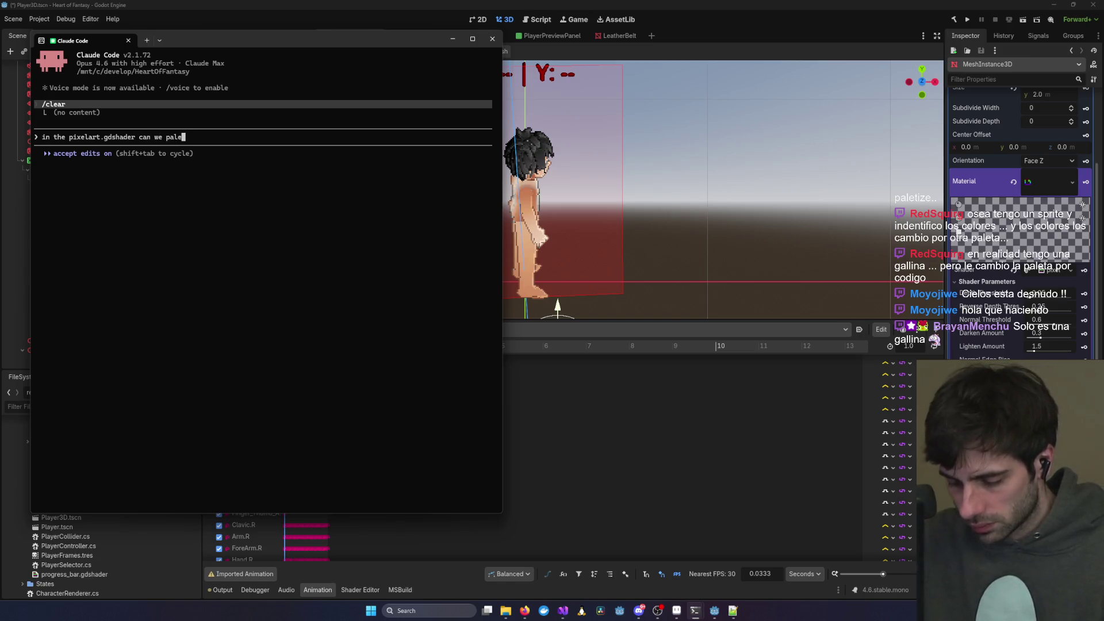
{"action": "type", "text": "t"}
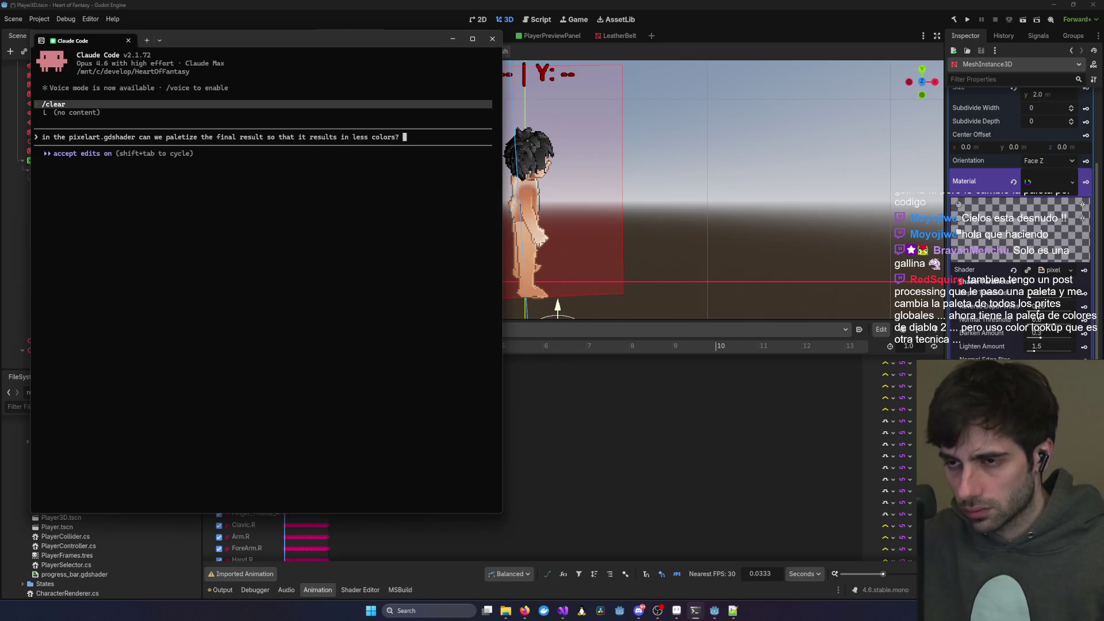
{"action": "key", "text": "Return"}
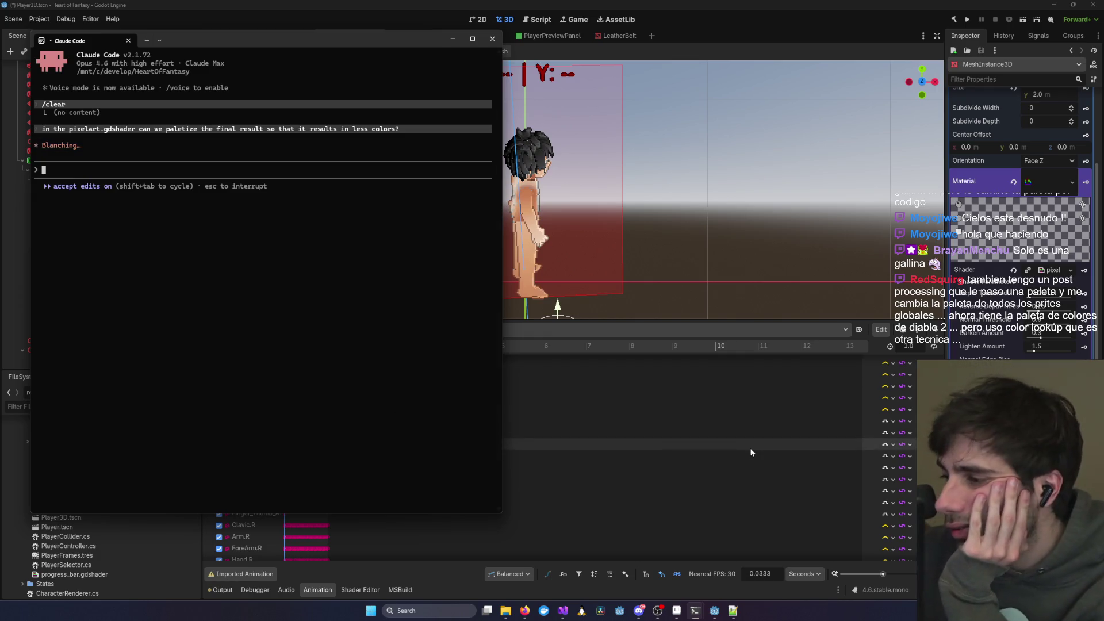
{"action": "left_click", "coordinate": [598, 454]}
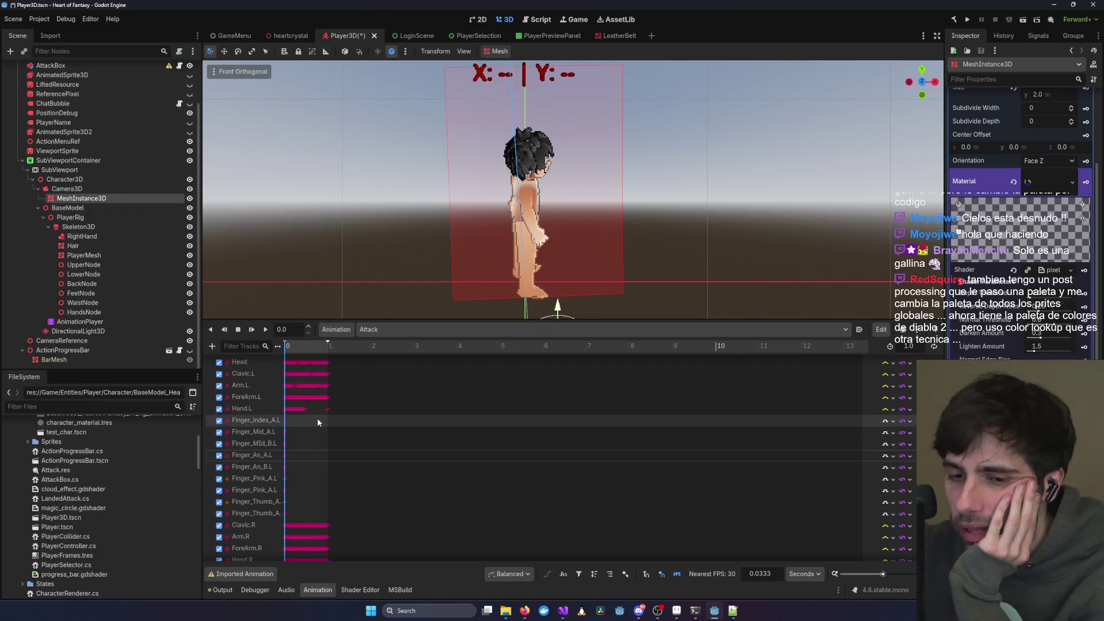
- Select the ViewportSprite and then the PlayerMesh node in the Scene tree
{"action": "left_click", "coordinate": [532, 235]}
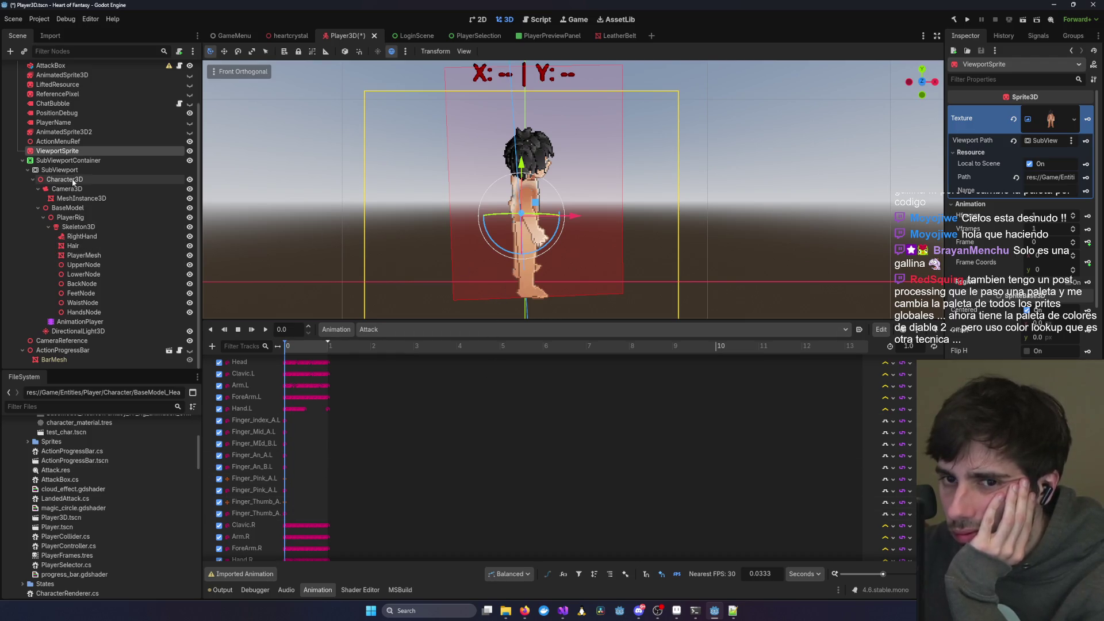
{"action": "left_click", "coordinate": [87, 255]}
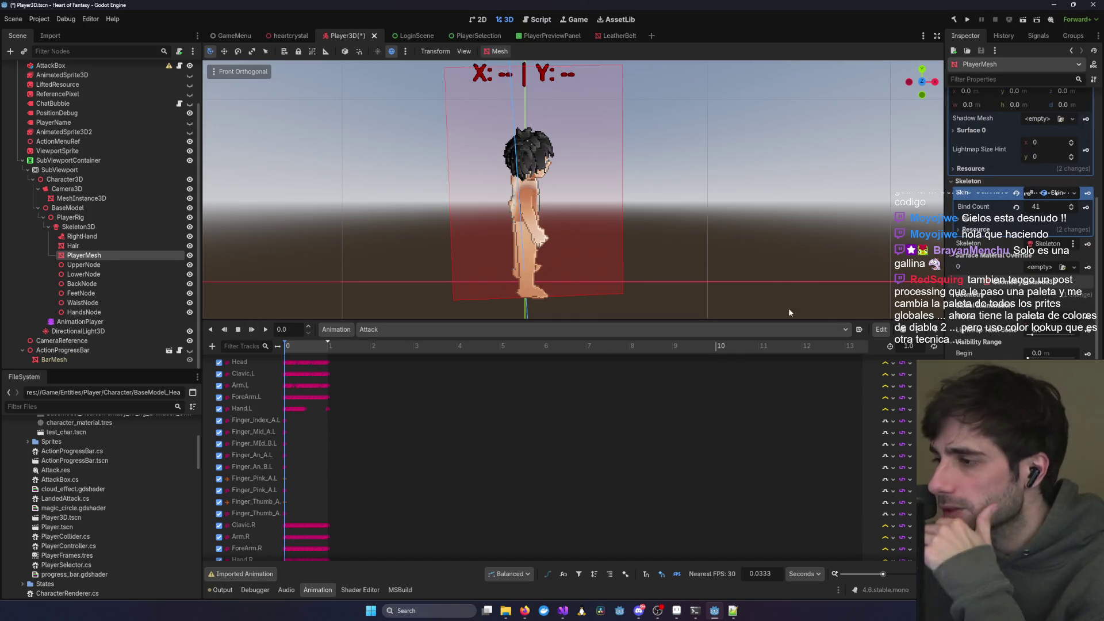
{"action": "scroll", "coordinate": [1015, 336], "scroll_direction": "up", "scroll_amount": 3}
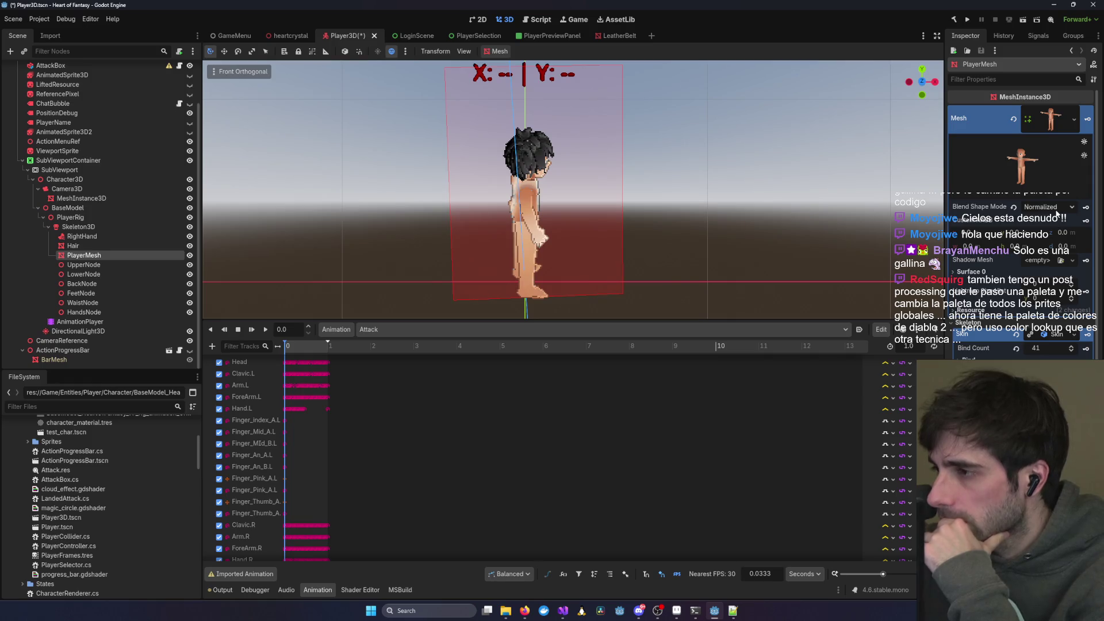
{"action": "scroll", "coordinate": [1020, 201], "scroll_direction": "down", "scroll_amount": 3}
{"action": "scroll", "coordinate": [1021, 201], "scroll_direction": "up", "scroll_amount": 3}
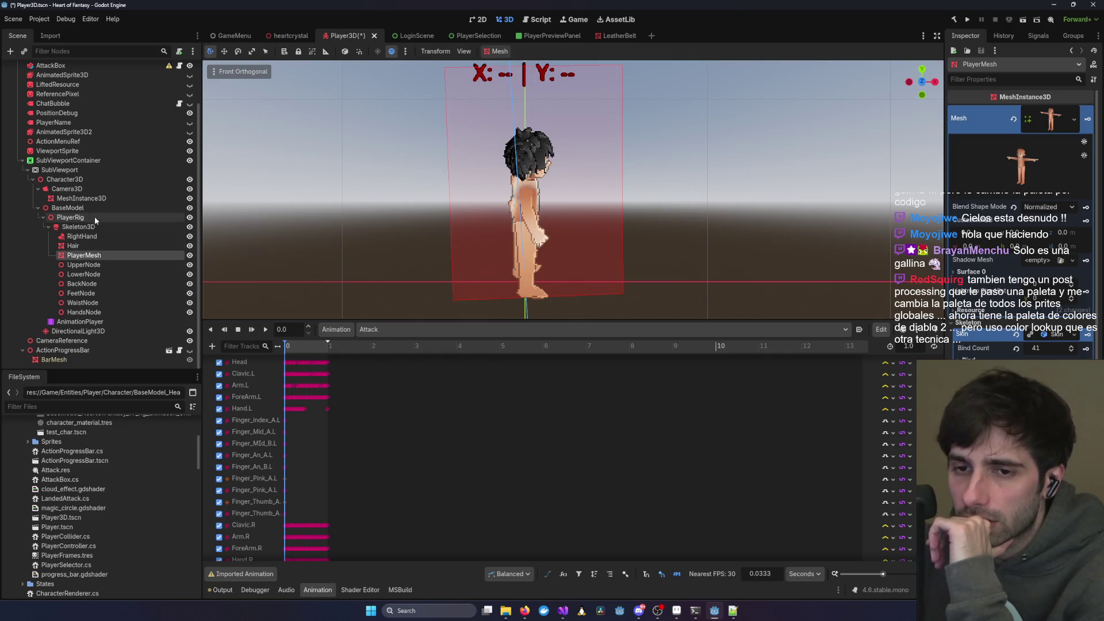
- Select MeshInstance3D to inspect its material, then bring the Claude Code terminal forward
{"action": "left_click", "coordinate": [97, 198]}
{"action": "scroll", "coordinate": [1055, 337], "scroll_direction": "up", "scroll_amount": 2}
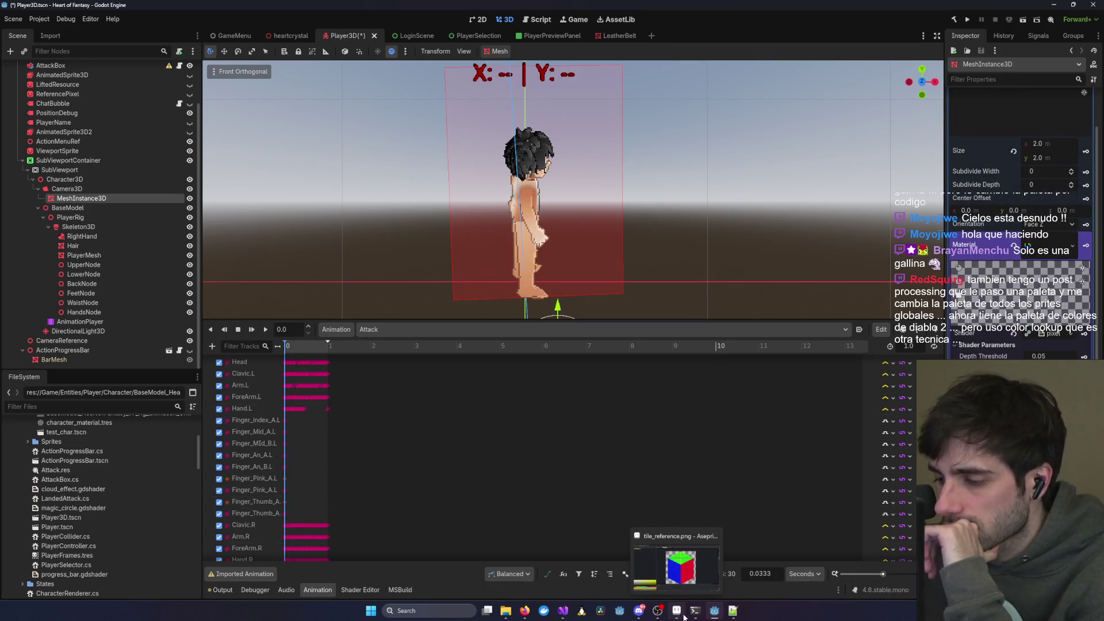
{"action": "mouse_move", "coordinate": [695, 610]}
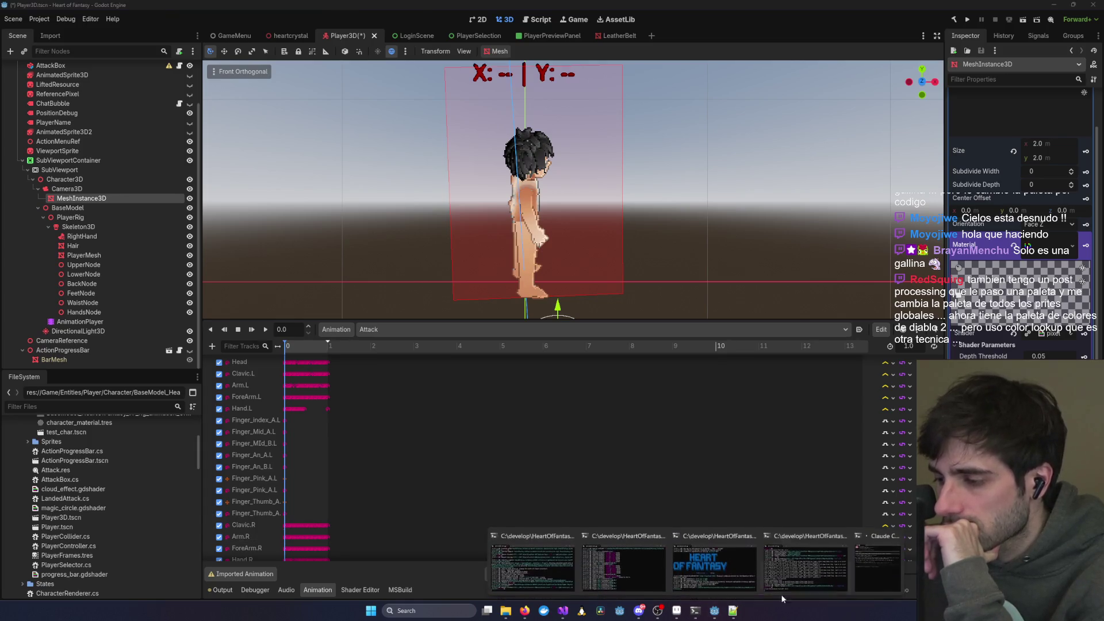
{"action": "left_click", "coordinate": [872, 566]}
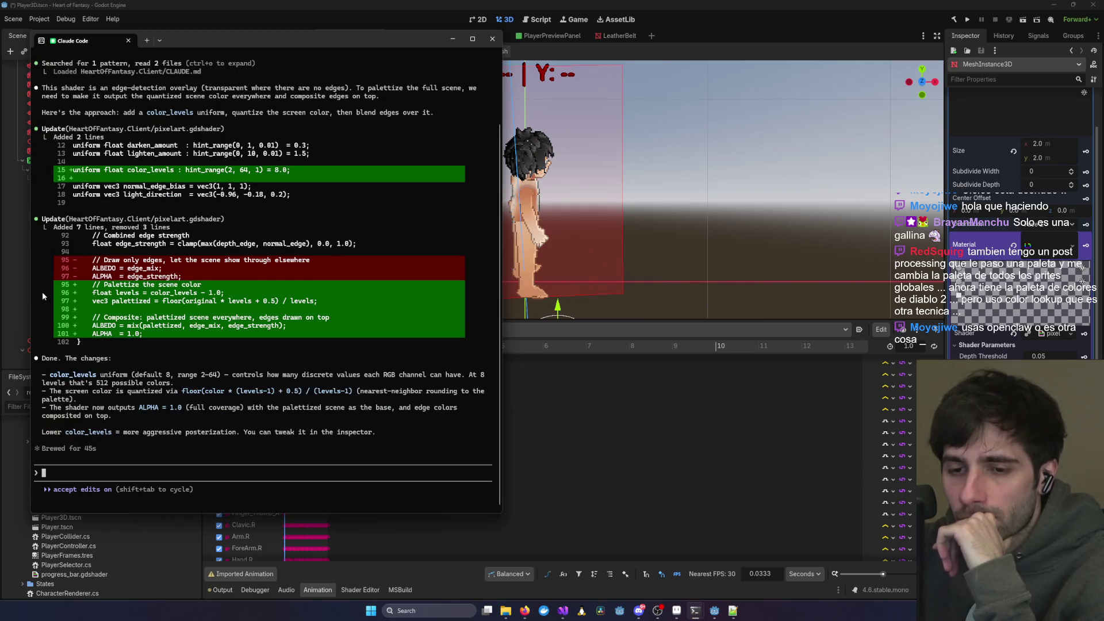
- Back in Godot, select MeshInstance3D and open its pixelart.gdshader code in the Shader Editor
{"action": "left_click", "coordinate": [714, 229]}
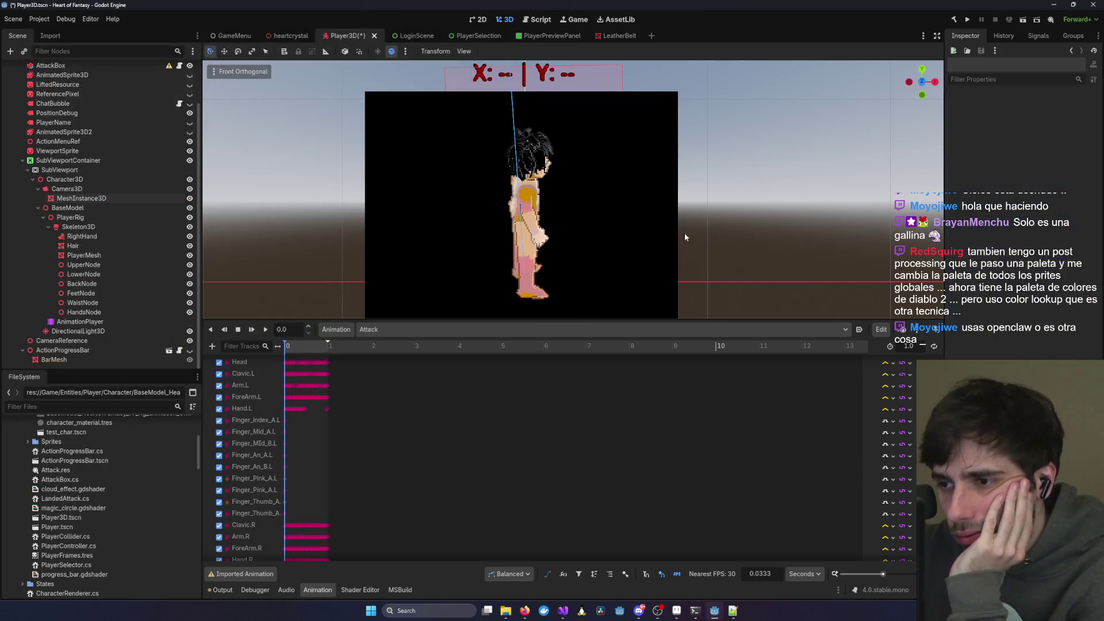
{"action": "scroll", "coordinate": [563, 232], "scroll_direction": "up", "scroll_amount": 5}
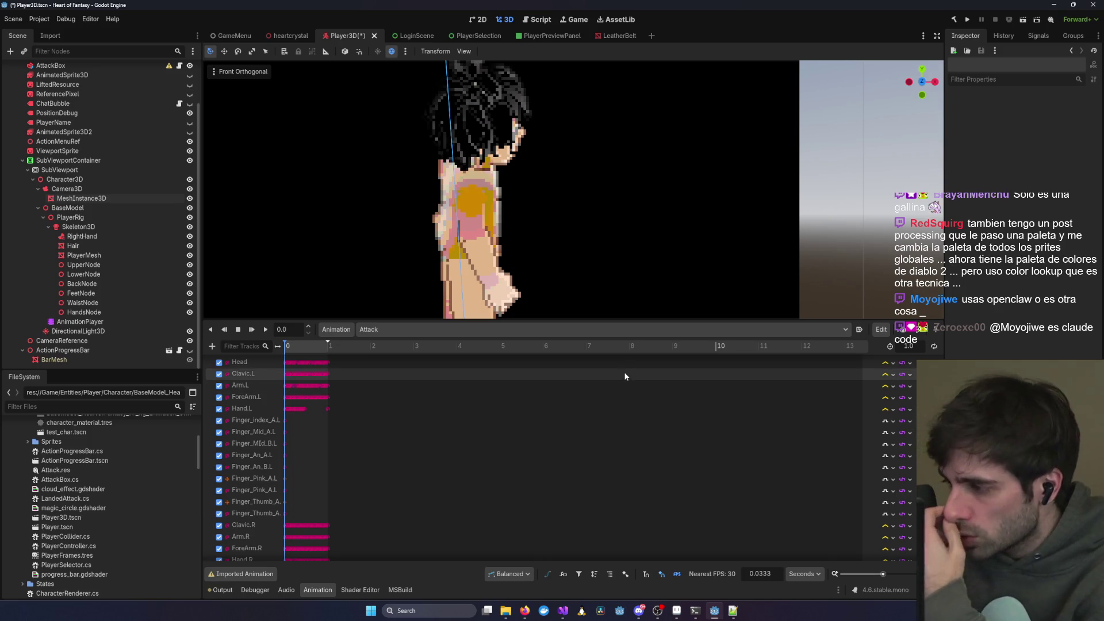
{"action": "scroll", "coordinate": [457, 264], "scroll_direction": "down", "scroll_amount": 10}
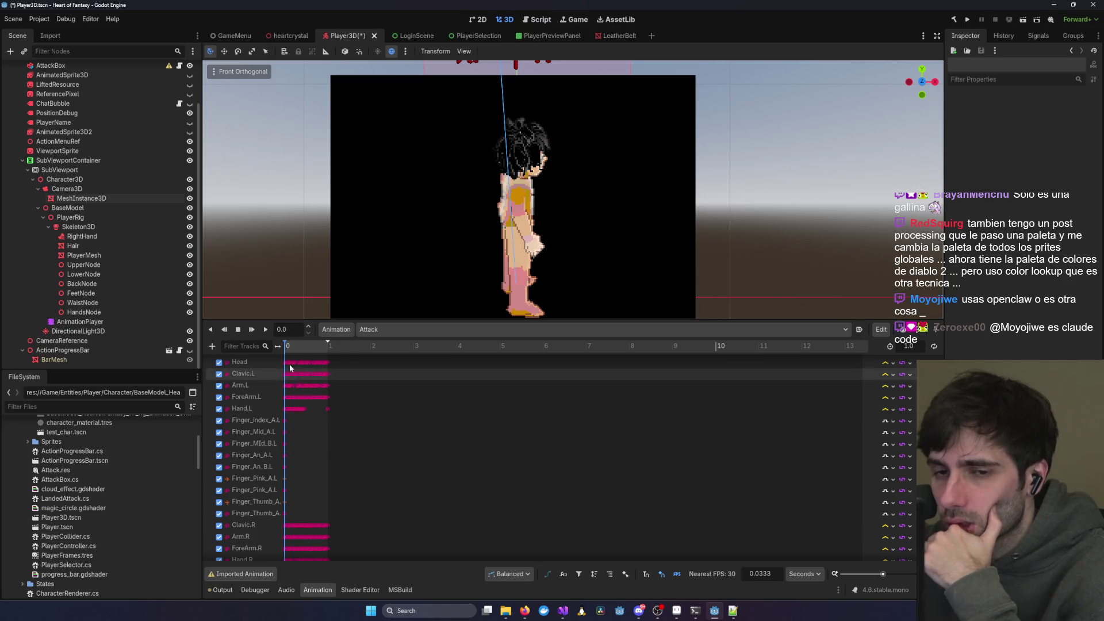
{"action": "left_click", "coordinate": [81, 197]}
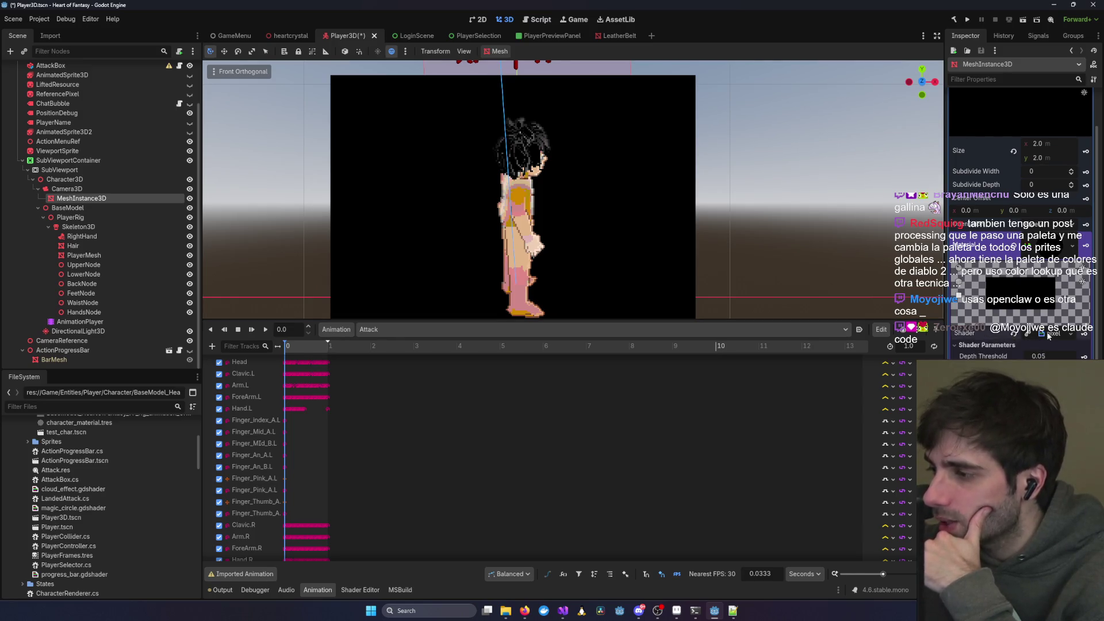
{"action": "left_click", "coordinate": [1048, 336]}
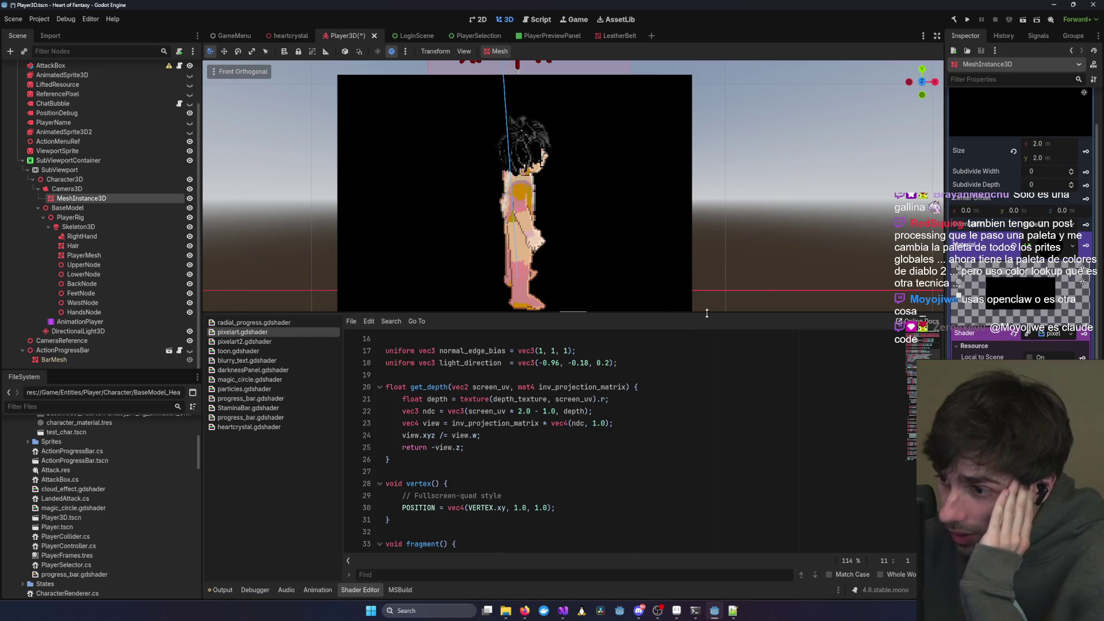
- Drag the viewport/Shader Editor splitter down and adjust zoom on the palettized character
{"action": "mouse_move", "coordinate": [706, 316]}
{"action": "left_mouse_down"}
{"action": "mouse_move", "coordinate": [683, 433]}
{"action": "mouse_move", "coordinate": [718, 423]}
{"action": "left_mouse_up"}
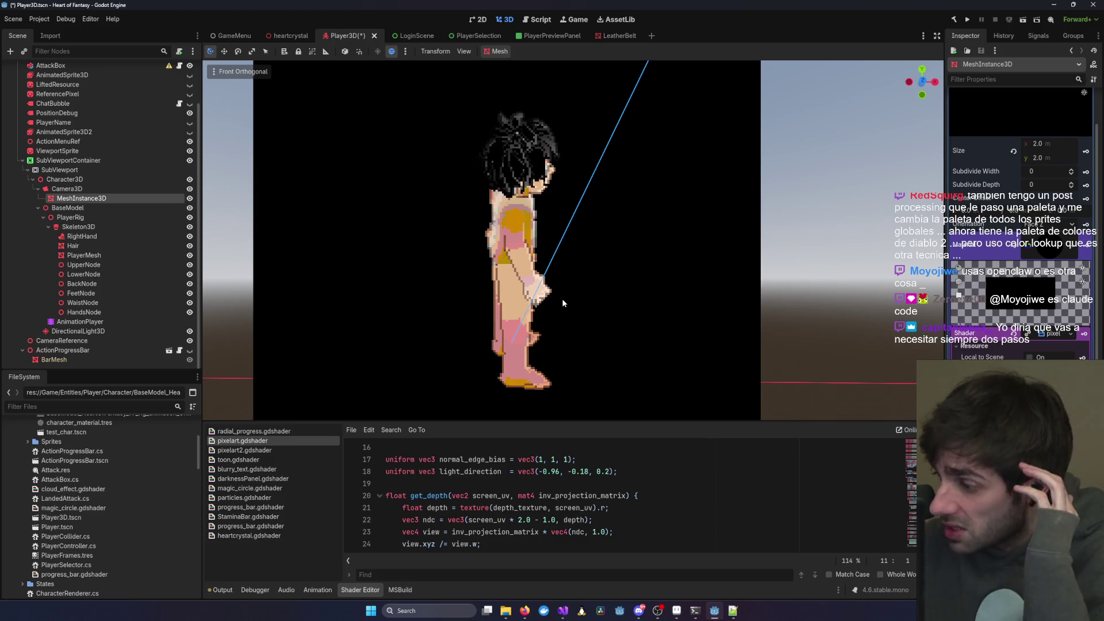
{"action": "scroll", "coordinate": [583, 296], "scroll_direction": "down", "scroll_amount": 4}
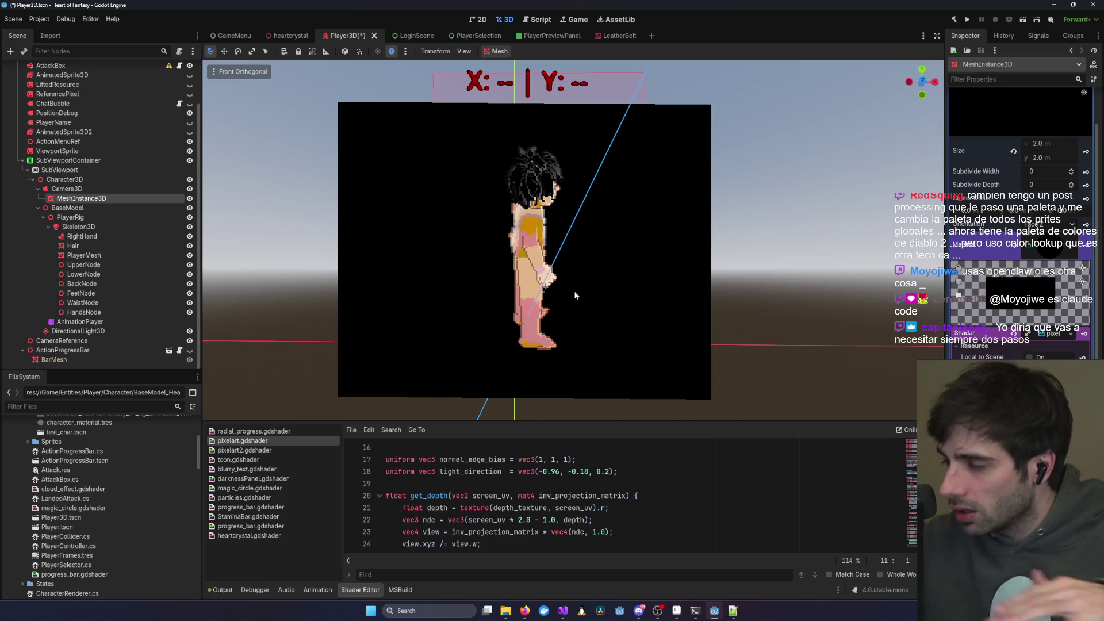
{"action": "scroll", "coordinate": [581, 274], "scroll_direction": "down", "scroll_amount": 1}
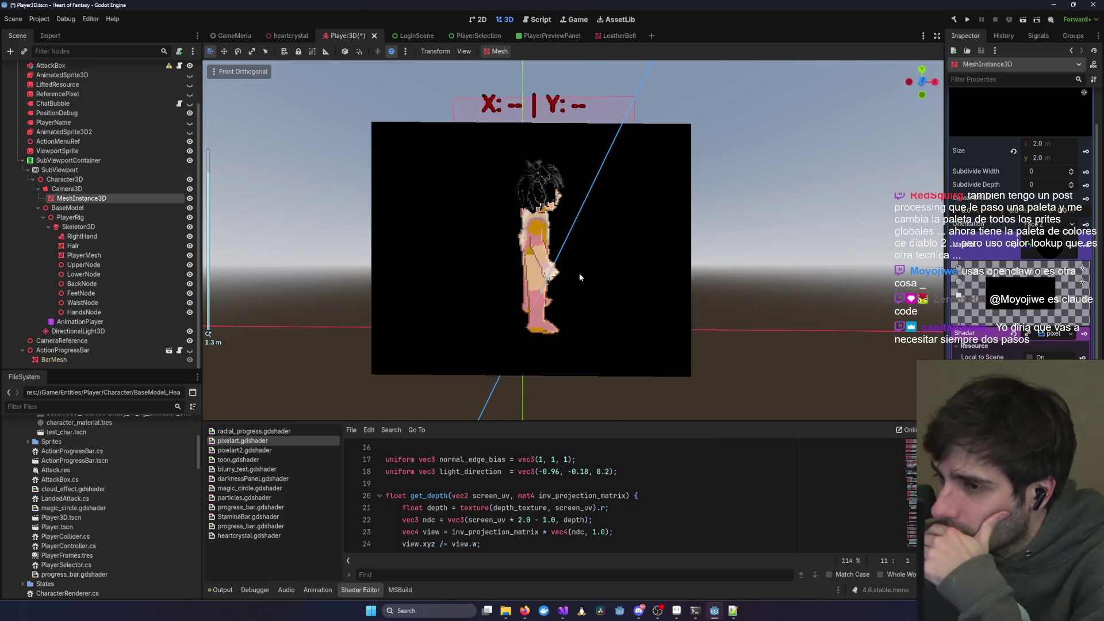
{"action": "scroll", "coordinate": [580, 277], "scroll_direction": "up", "scroll_amount": 3}
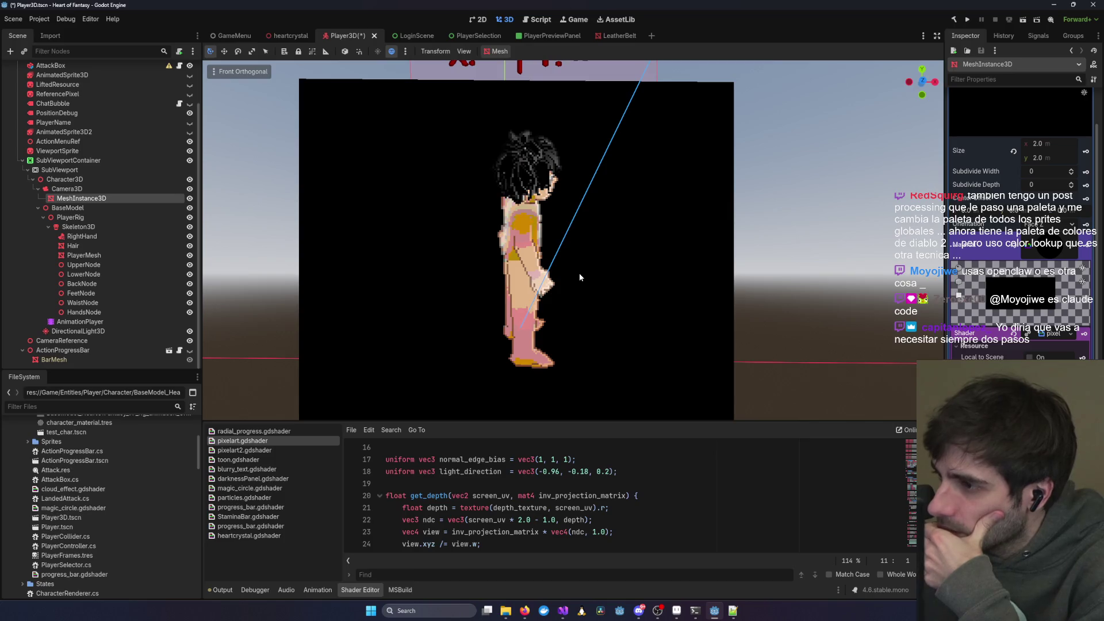
{"action": "scroll", "coordinate": [719, 227], "scroll_direction": "down", "scroll_amount": 1}
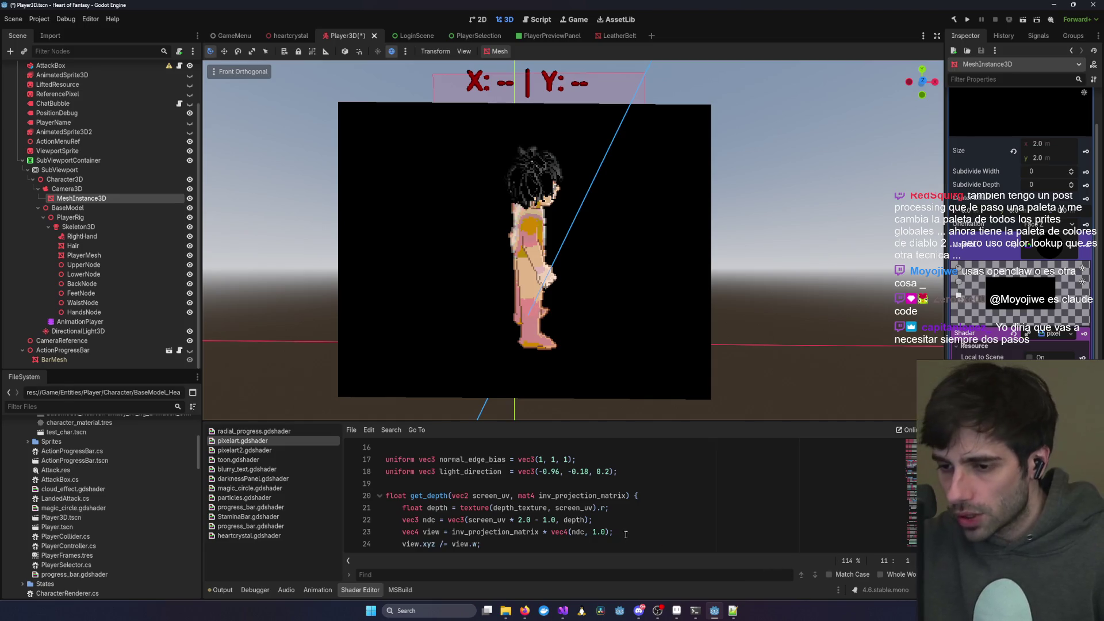
- Zoom in and out on the quantized skin tones, then jump to the top of pixelart.gdshader
{"action": "key", "text": "alt+Tab"}
{"action": "key", "text": "alt+Tab"}
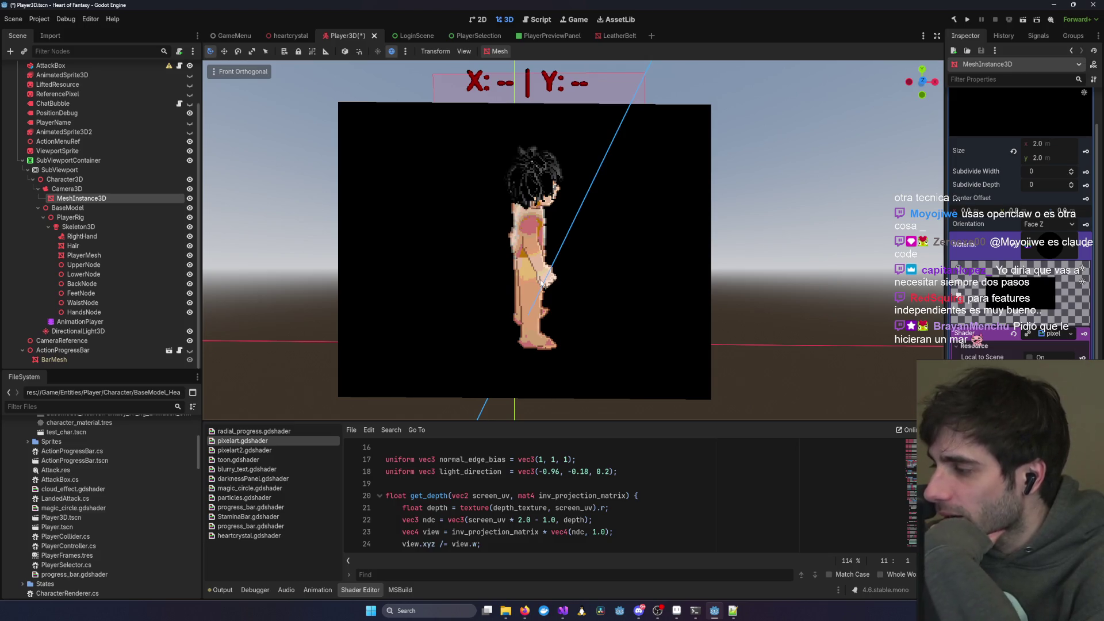
{"action": "scroll", "coordinate": [534, 233], "scroll_direction": "up", "scroll_amount": 8}
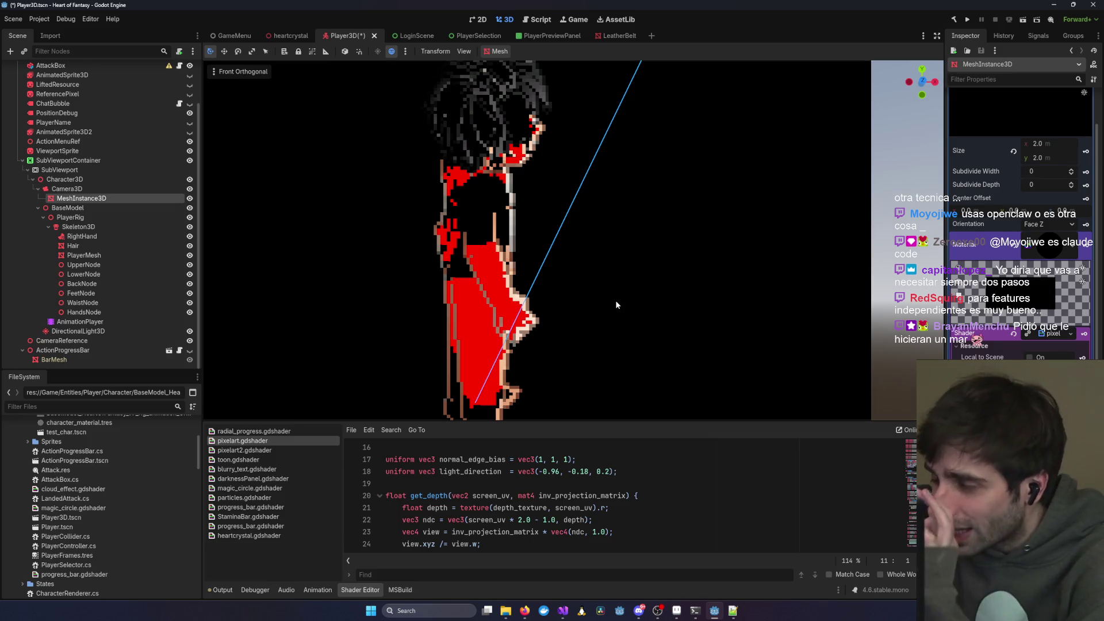
{"action": "scroll", "coordinate": [552, 285], "scroll_direction": "up", "scroll_amount": 3}
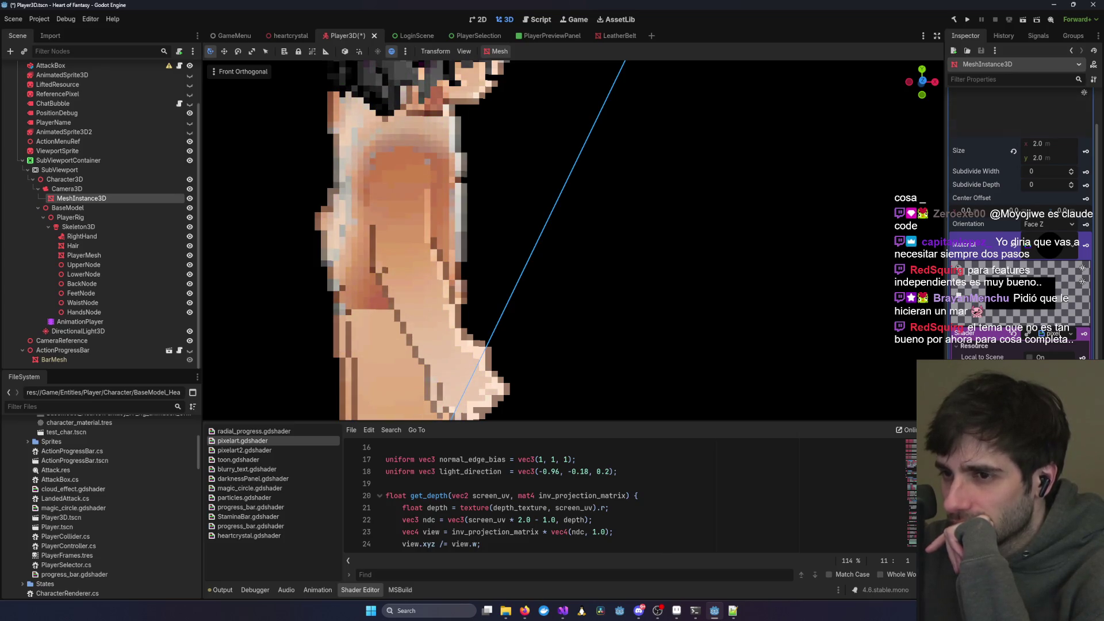
{"action": "scroll", "coordinate": [609, 241], "scroll_direction": "down", "scroll_amount": 5}
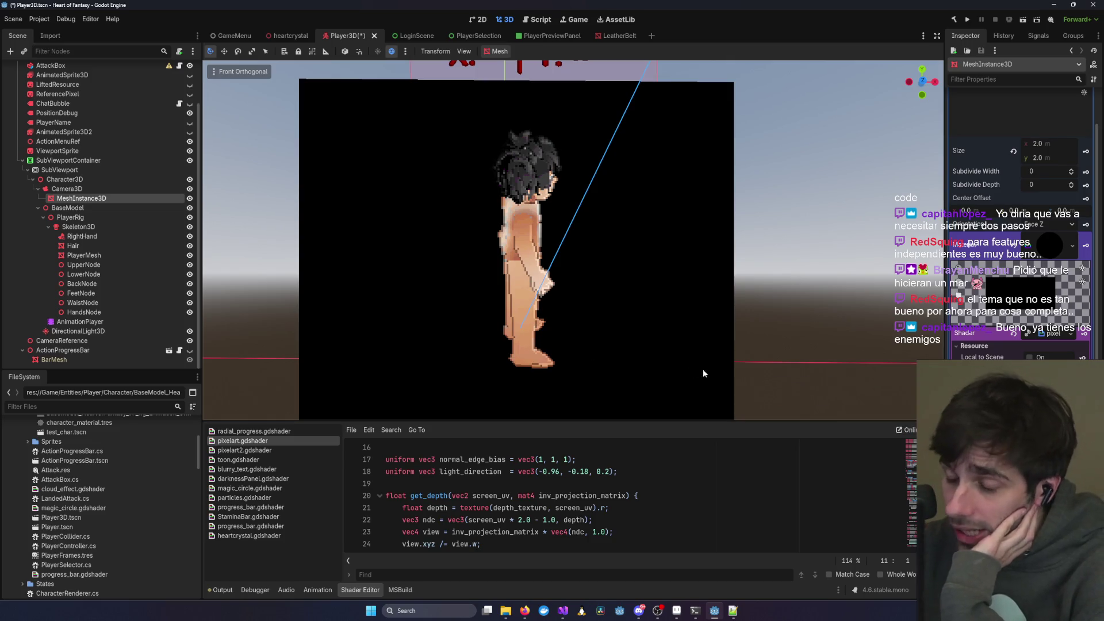
{"action": "scroll", "coordinate": [690, 369], "scroll_direction": "down", "scroll_amount": 8}
{"action": "scroll", "coordinate": [731, 377], "scroll_direction": "up", "scroll_amount": 7}
{"action": "scroll", "coordinate": [730, 375], "scroll_direction": "down", "scroll_amount": 4}
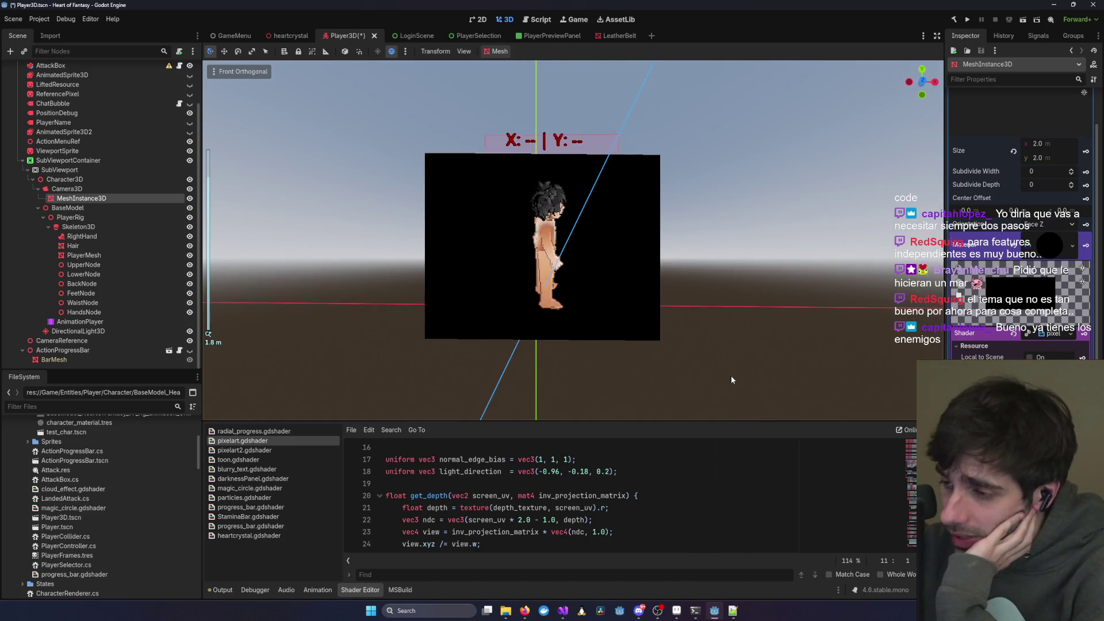
{"action": "scroll", "coordinate": [730, 375], "scroll_direction": "up", "scroll_amount": 4}
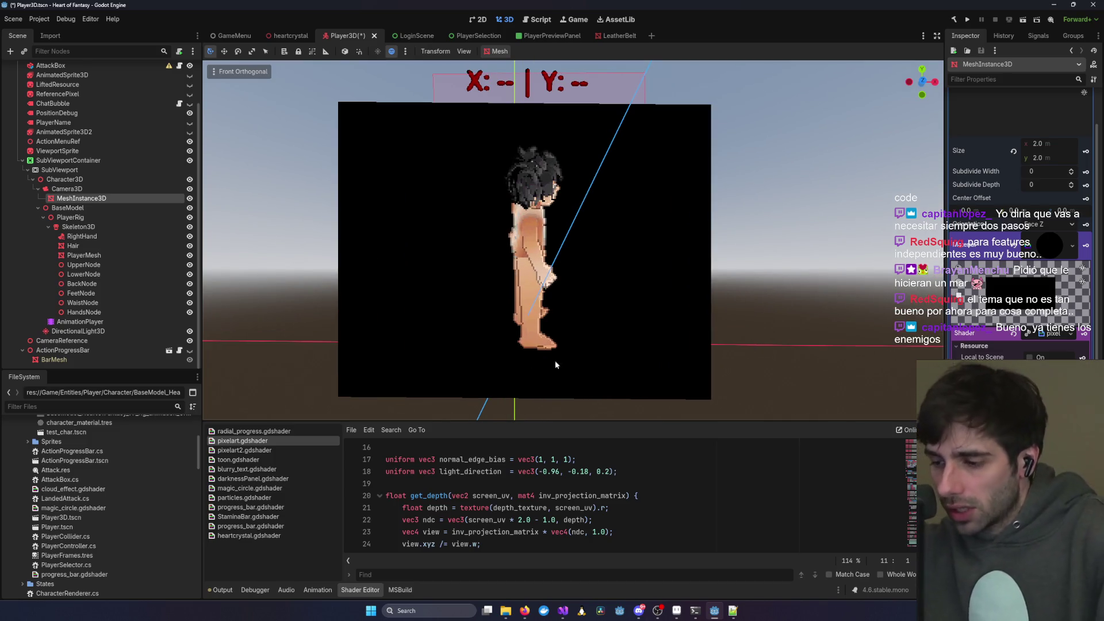
{"action": "mouse_move", "coordinate": [695, 610]}
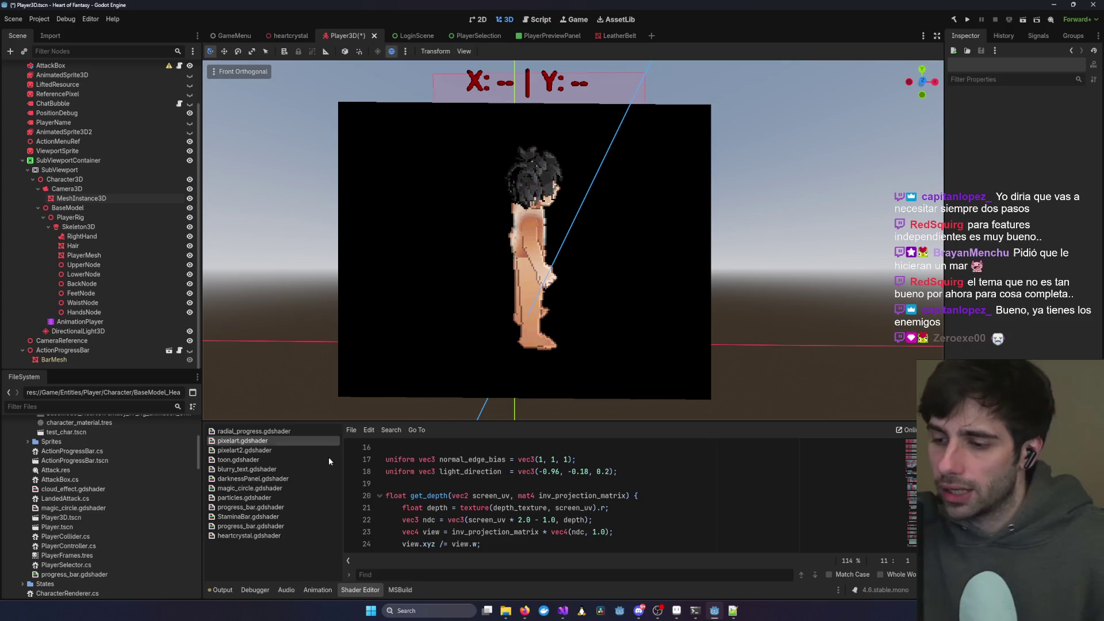
{"action": "key", "text": "ctrl+Home"}
- Save the Player3D scene with Ctrl+S, then inspect the MeshInstance3D and Character3D nodes
{"action": "key", "text": "ctrl+s"}
{"action": "left_click", "coordinate": [456, 483]}
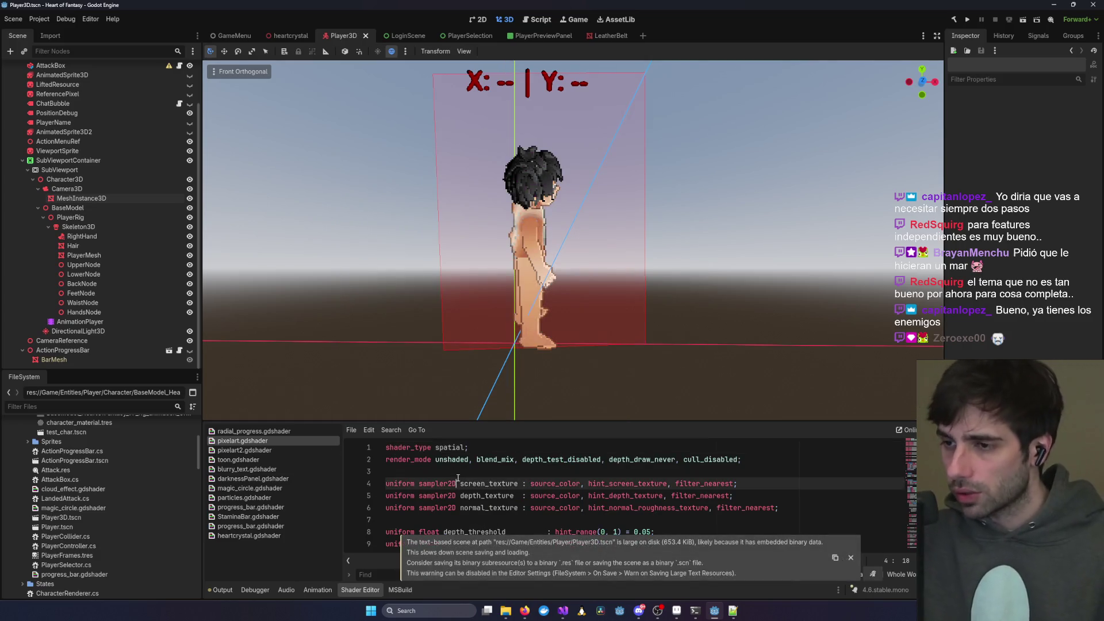
{"action": "left_click", "coordinate": [86, 198]}
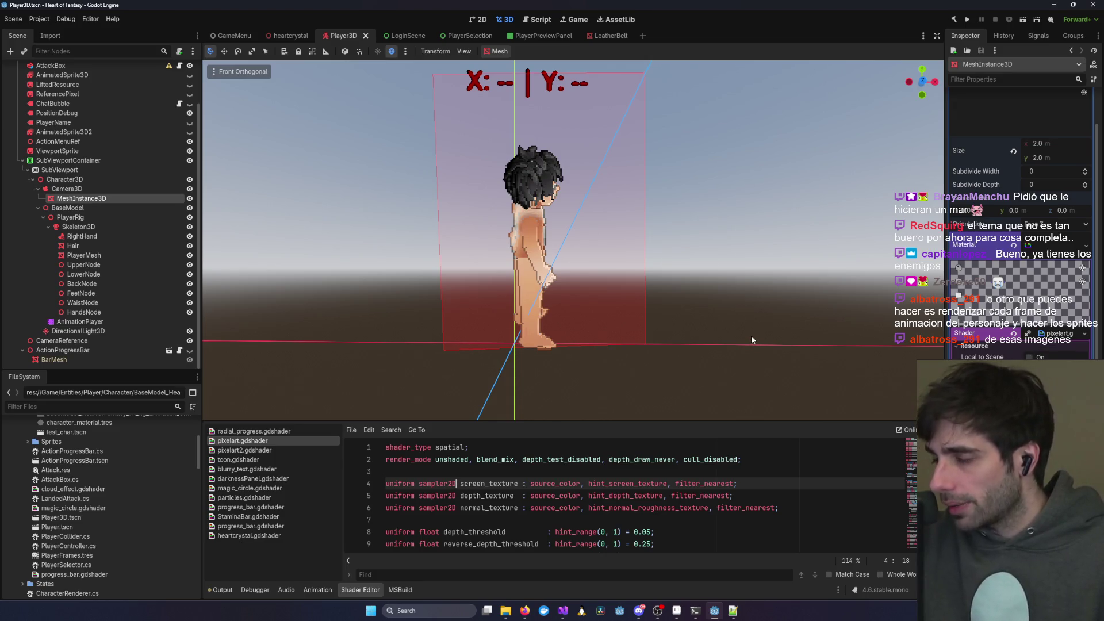
{"action": "scroll", "coordinate": [751, 336], "scroll_direction": "down", "scroll_amount": 3}
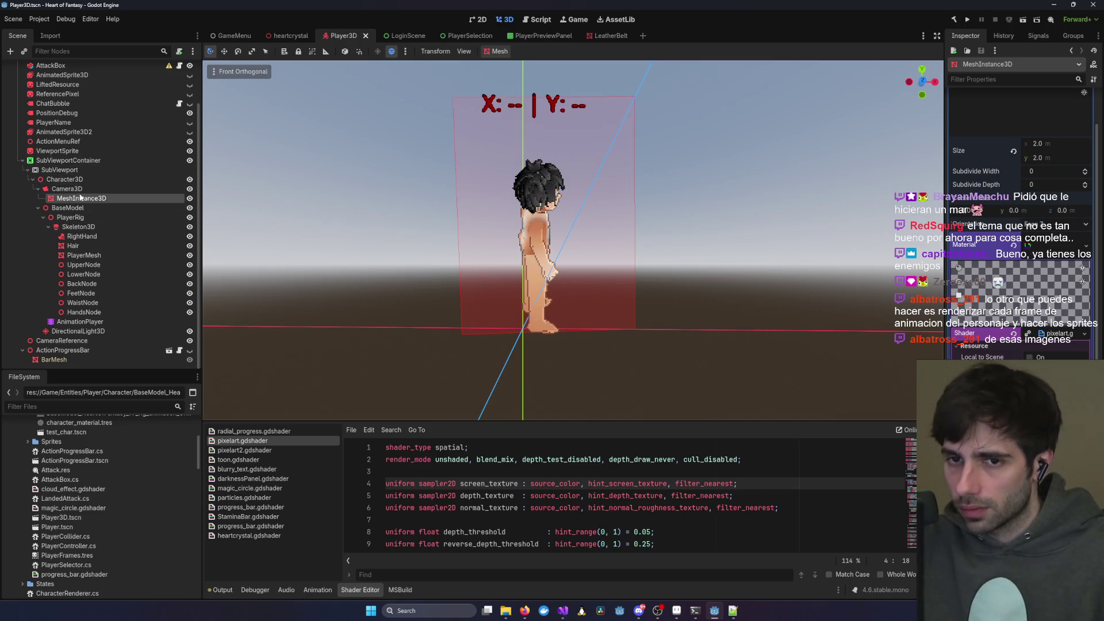
{"action": "left_click", "coordinate": [84, 185]}
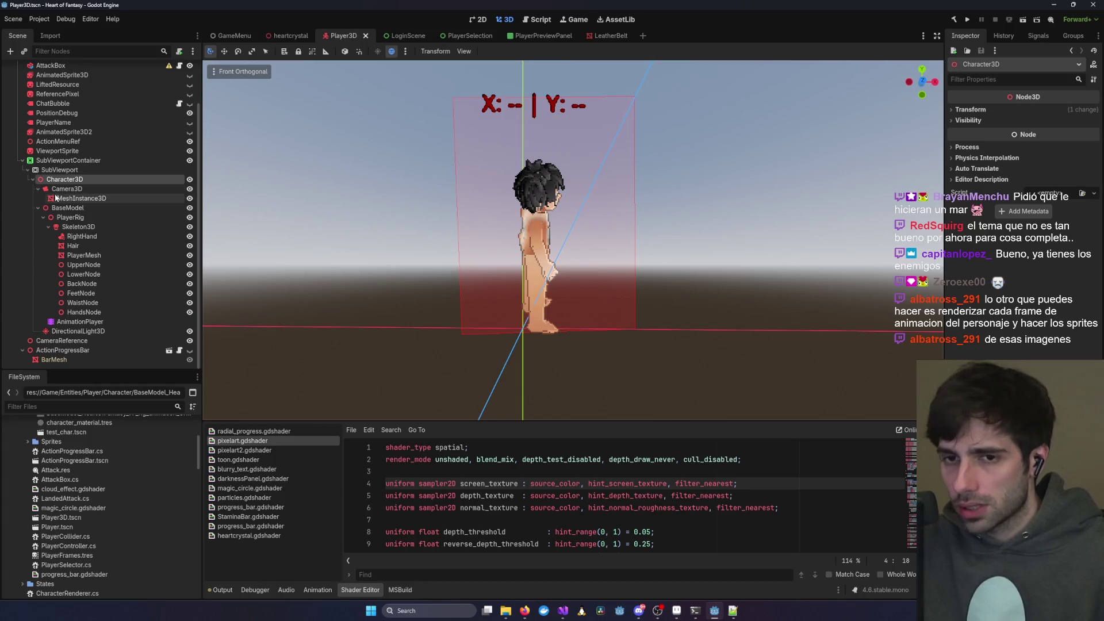
- Set the BaseModel's Y rotation to 0 so the character faces the camera
{"action": "left_click", "coordinate": [68, 208]}
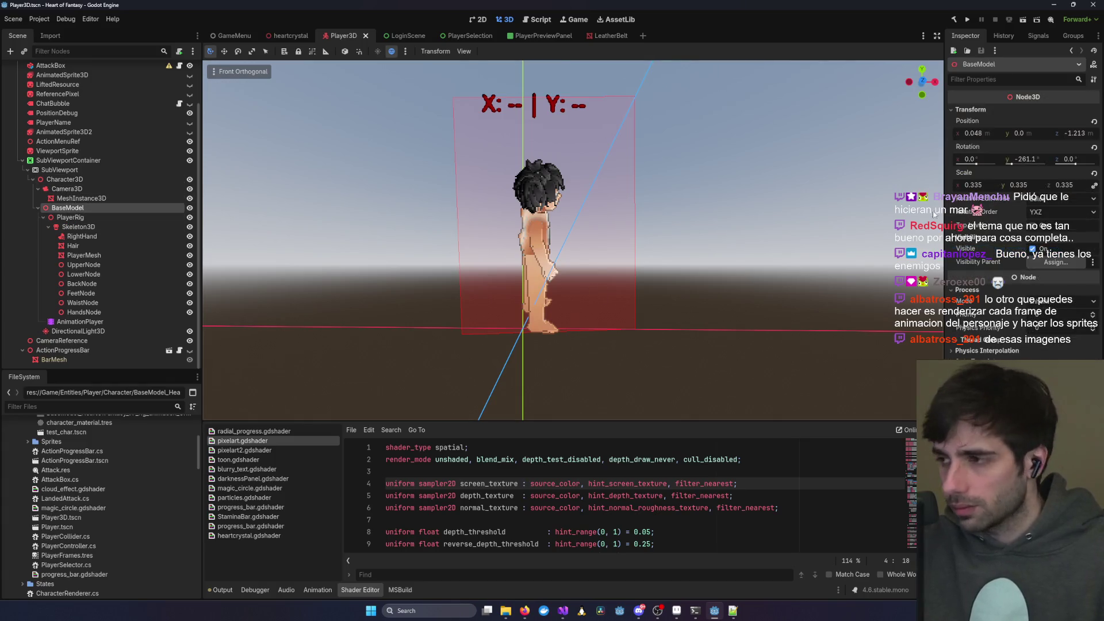
{"action": "left_click_drag", "start_coordinate": [1012, 165], "coordinate": [1027, 167]}
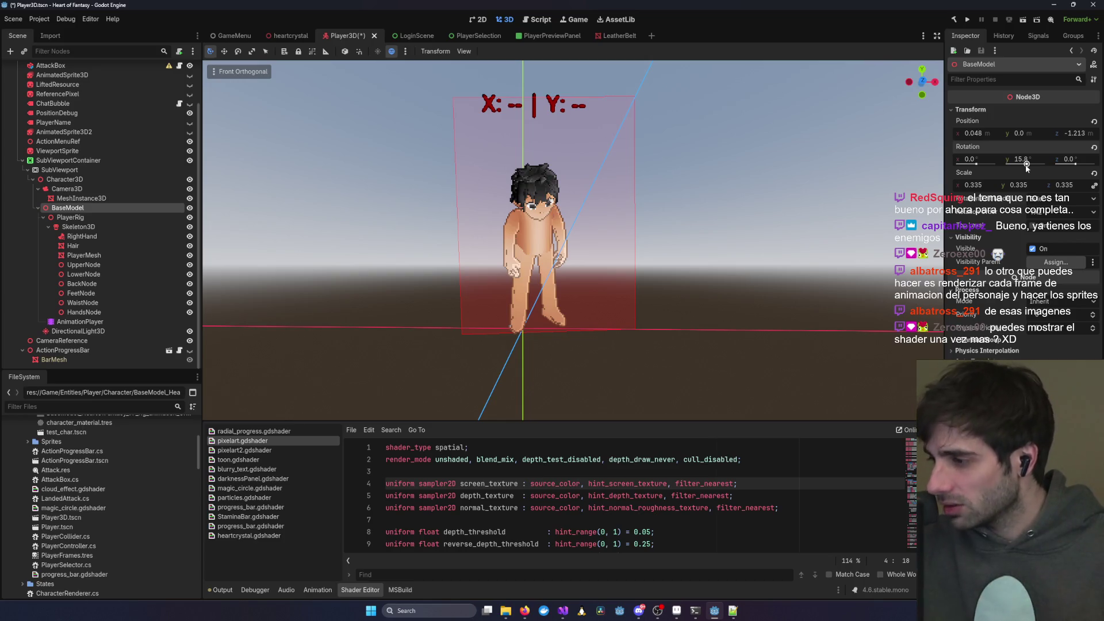
{"action": "type", "text": "-"}
{"action": "key", "text": "Return"}
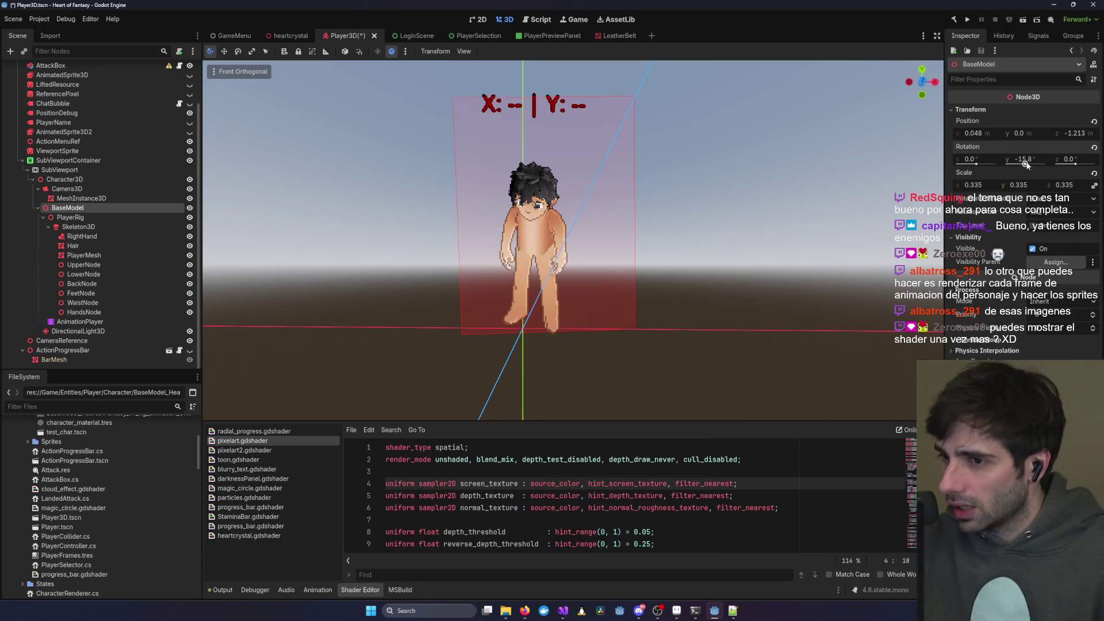
{"action": "left_click_drag", "start_coordinate": [1027, 165], "coordinate": [1028, 164]}
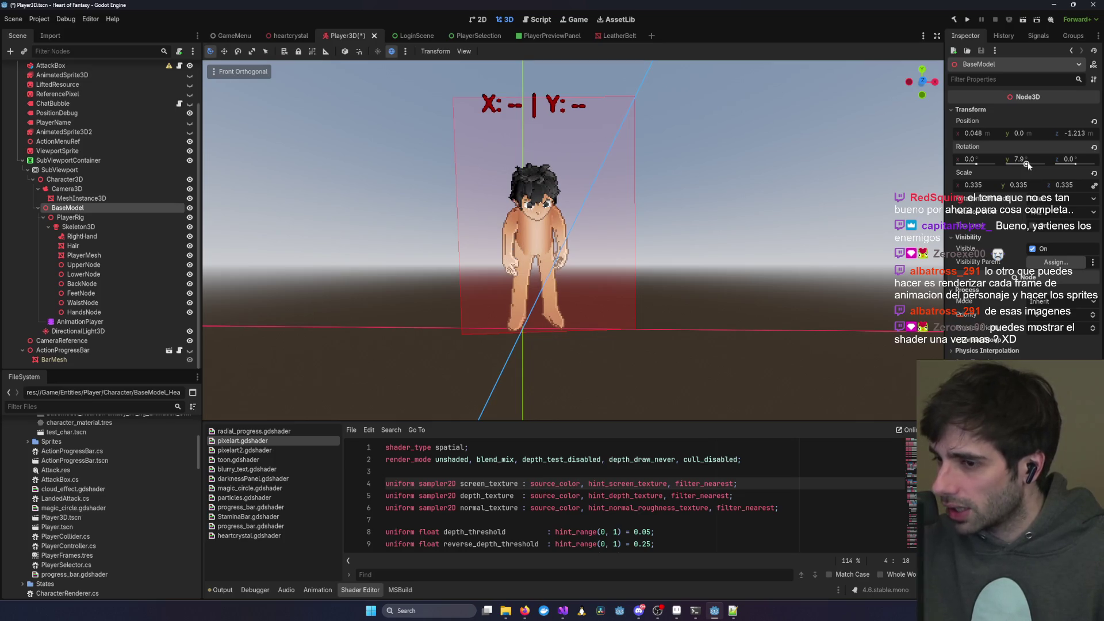
{"action": "left_click", "coordinate": [1028, 164]}
{"action": "left_click", "coordinate": [1025, 160]}
{"action": "type", "text": "0"}
{"action": "key", "text": "Return"}
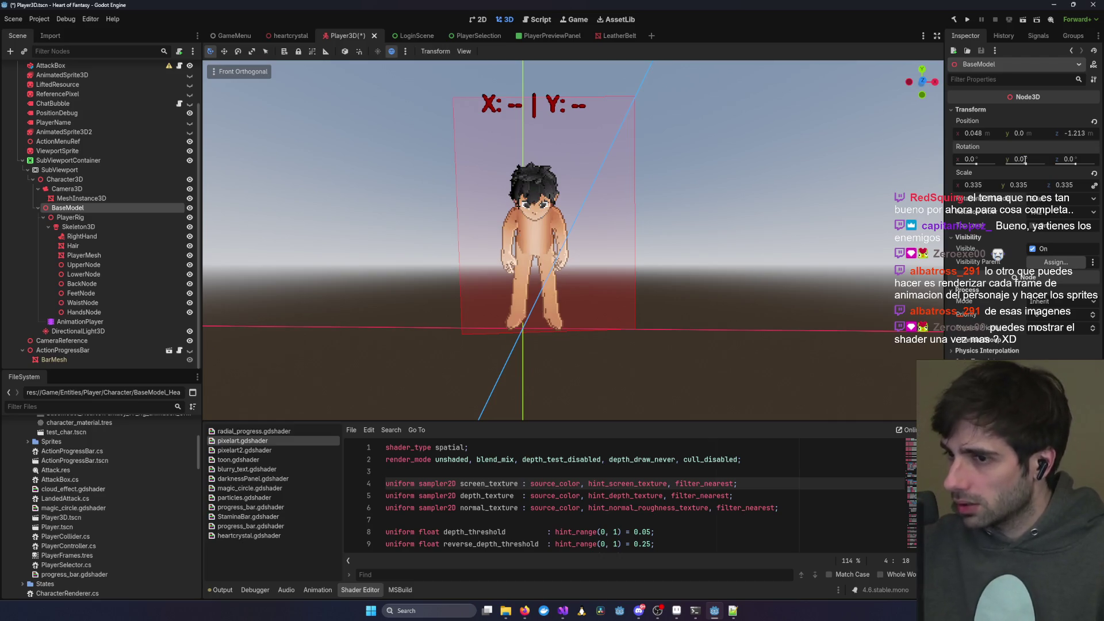
- Enlarge the shader code editor over the 3D viewport
{"action": "key", "text": "alt+Tab"}
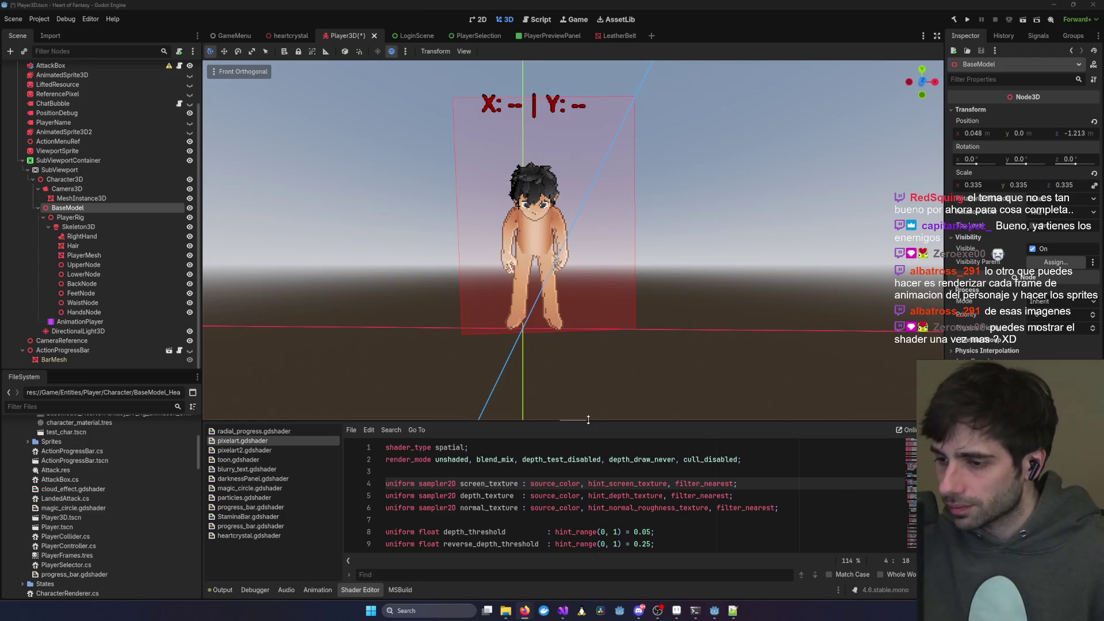
{"action": "left_click_drag", "start_coordinate": [589, 420], "coordinate": [534, 159]}
{"action": "left_click", "coordinate": [524, 357]}
{"action": "key", "text": "ctrl+a"}
{"action": "left_click", "coordinate": [245, 184]}
{"action": "left_click", "coordinate": [242, 174]}
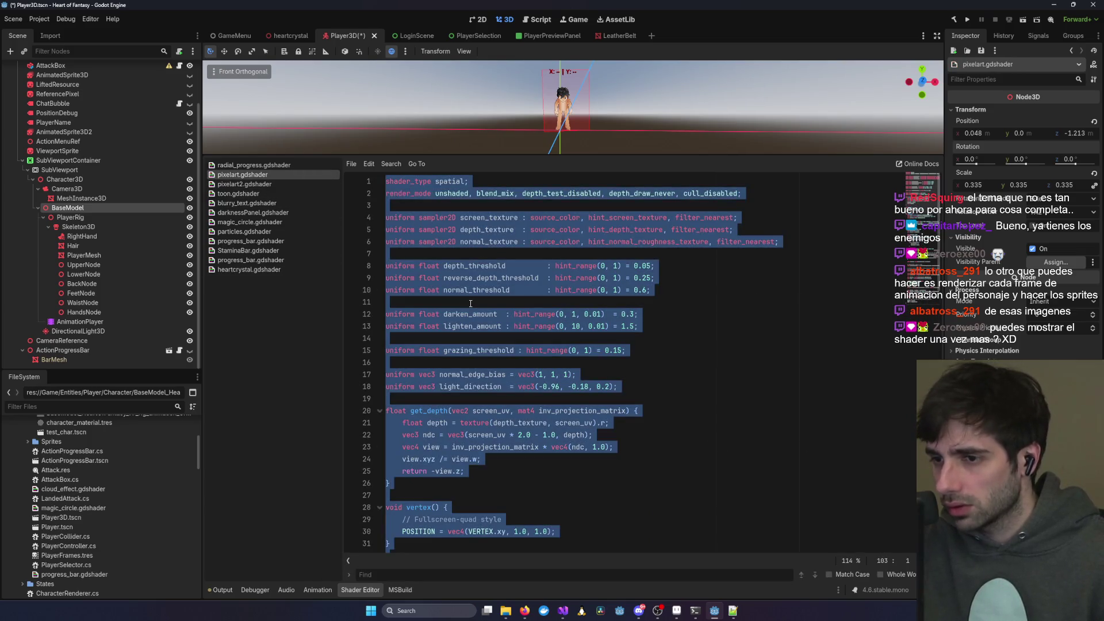
{"action": "left_click", "coordinate": [491, 313]}
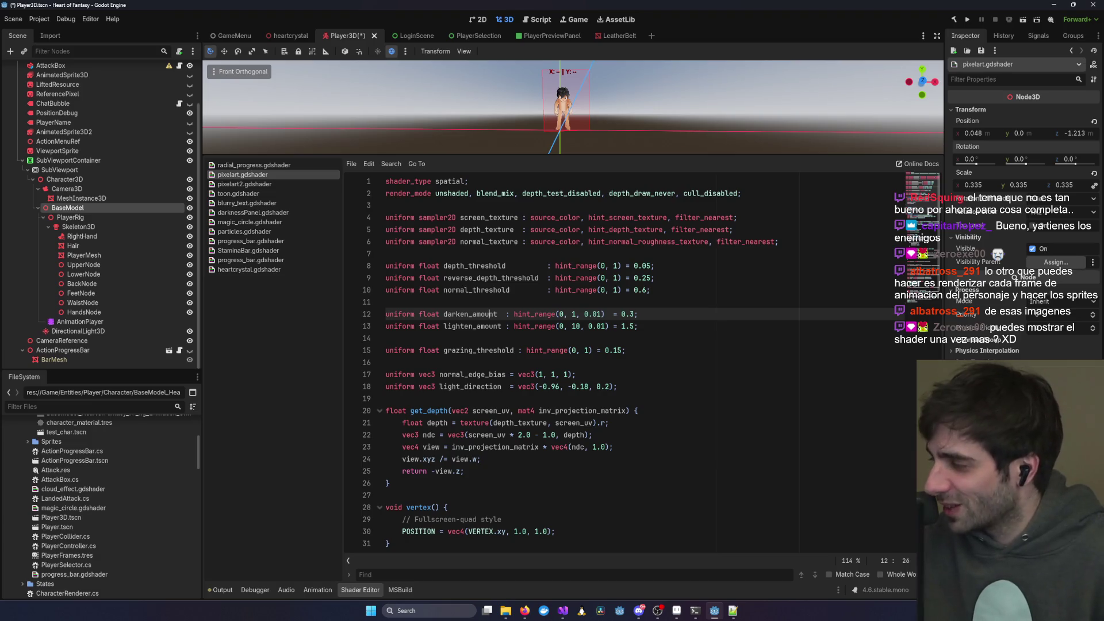
{"action": "key", "text": "alt+Tab"}
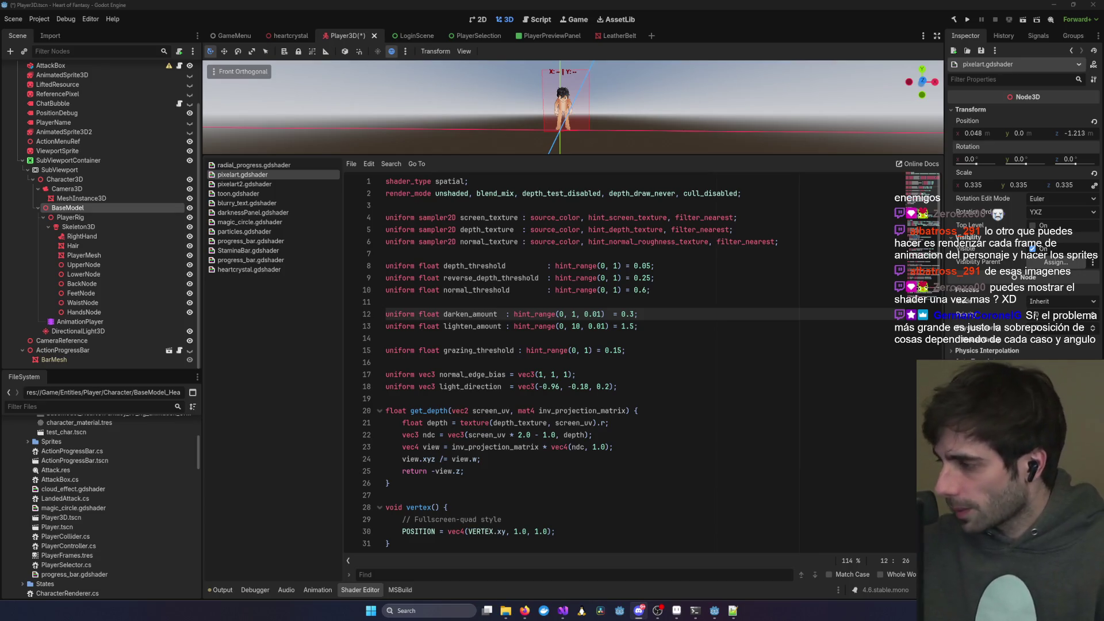
{"action": "scroll", "coordinate": [940, 241], "scroll_direction": "down", "scroll_amount": 1}
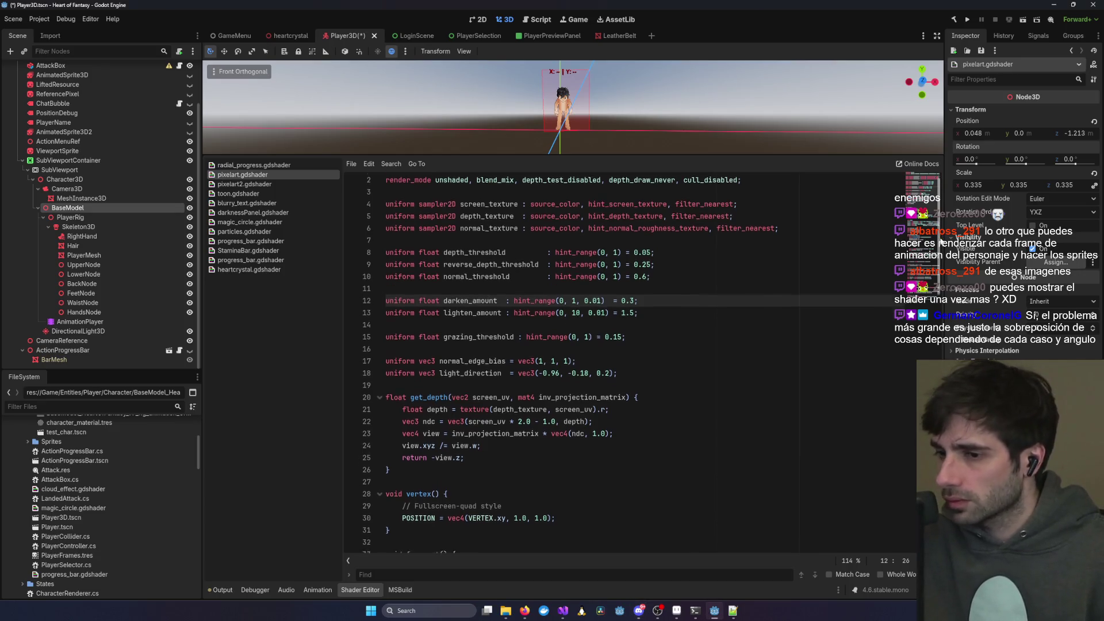
{"action": "scroll", "coordinate": [941, 242], "scroll_direction": "down", "scroll_amount": 6}
{"action": "scroll", "coordinate": [644, 361], "scroll_direction": "down", "scroll_amount": 8}
{"action": "scroll", "coordinate": [644, 361], "scroll_direction": "down", "scroll_amount": 9}
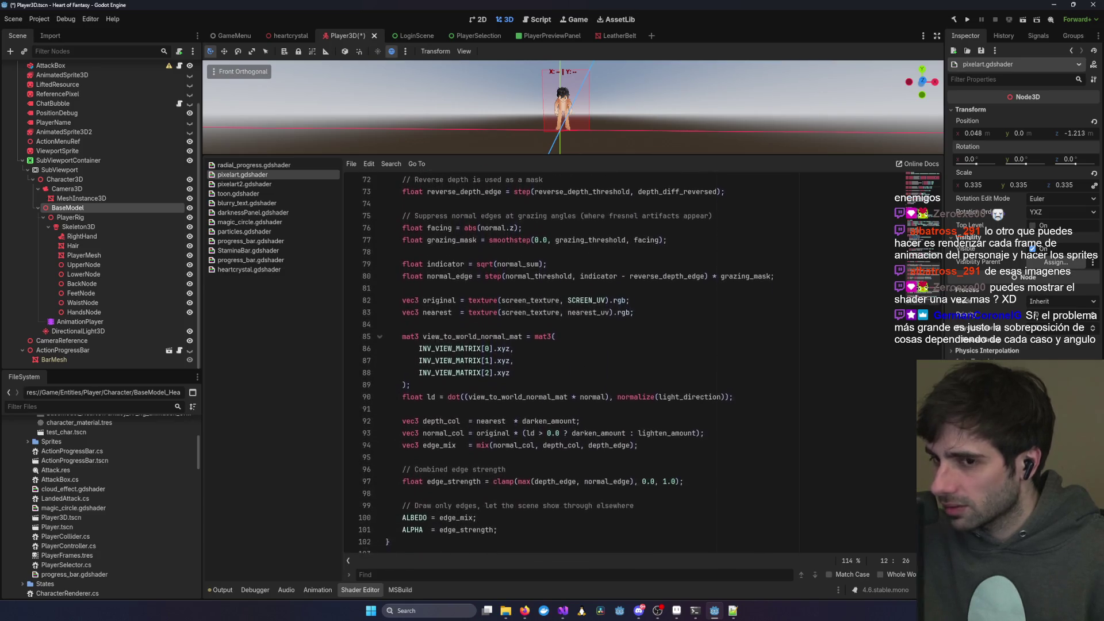
{"action": "scroll", "coordinate": [644, 361], "scroll_direction": "up", "scroll_amount": 9}
{"action": "scroll", "coordinate": [644, 361], "scroll_direction": "up", "scroll_amount": 14}
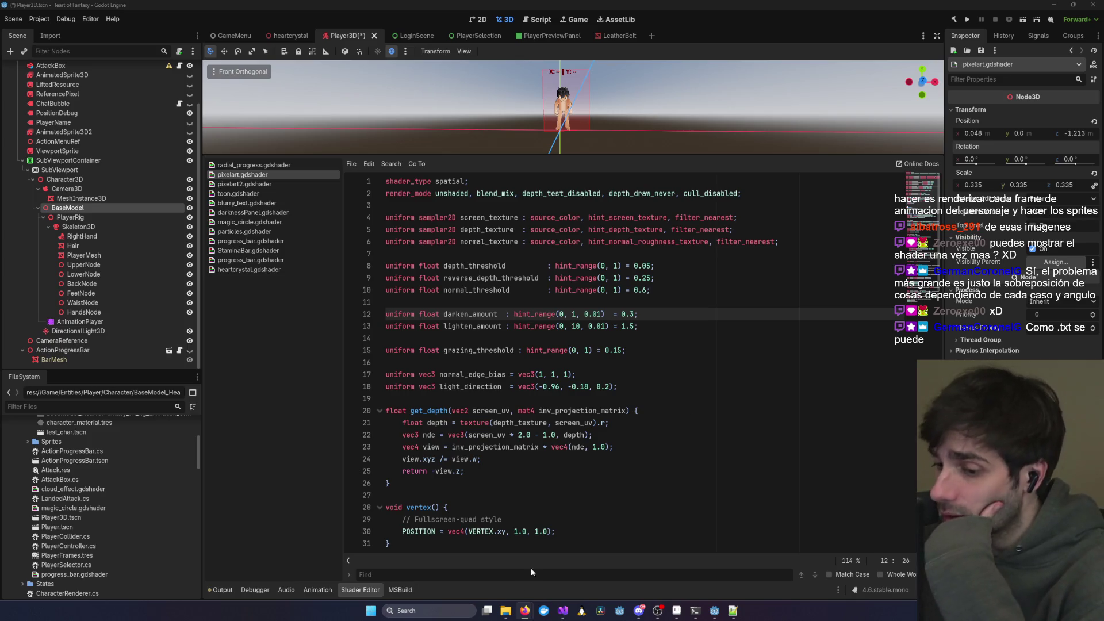
{"action": "left_click", "coordinate": [504, 612]}
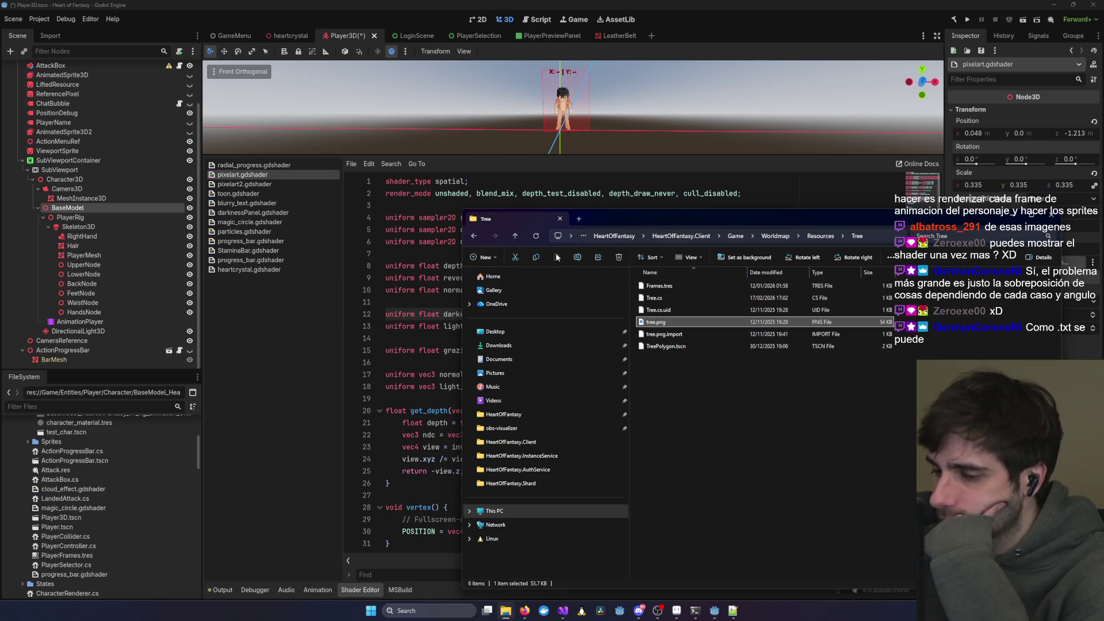
{"action": "left_click", "coordinate": [554, 439]}
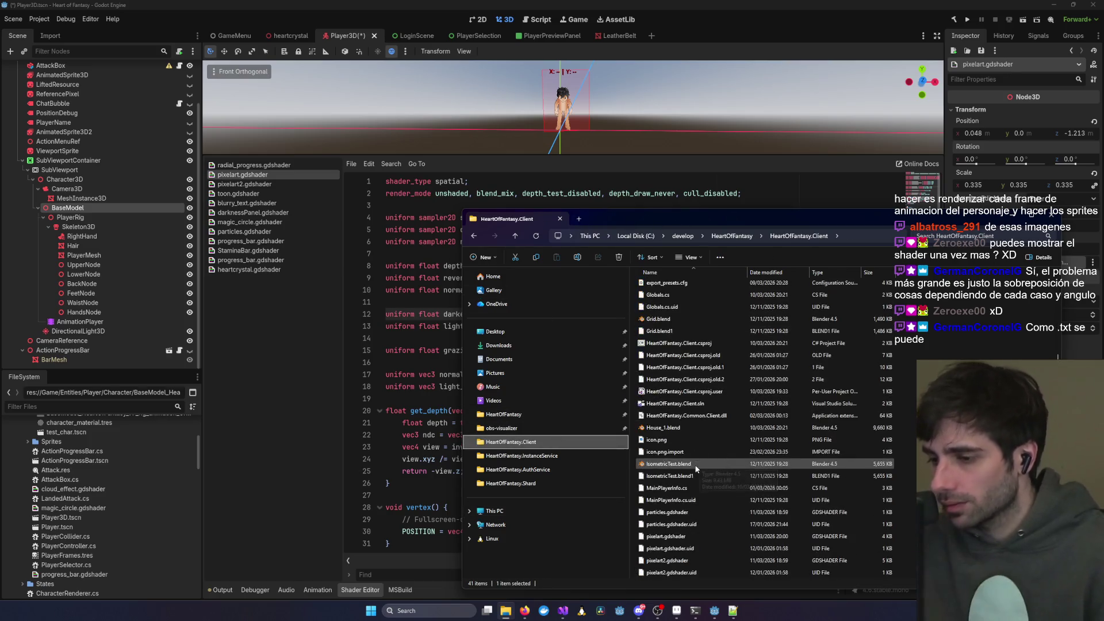
{"action": "left_click", "coordinate": [715, 360]}
{"action": "left_click", "coordinate": [681, 512]}
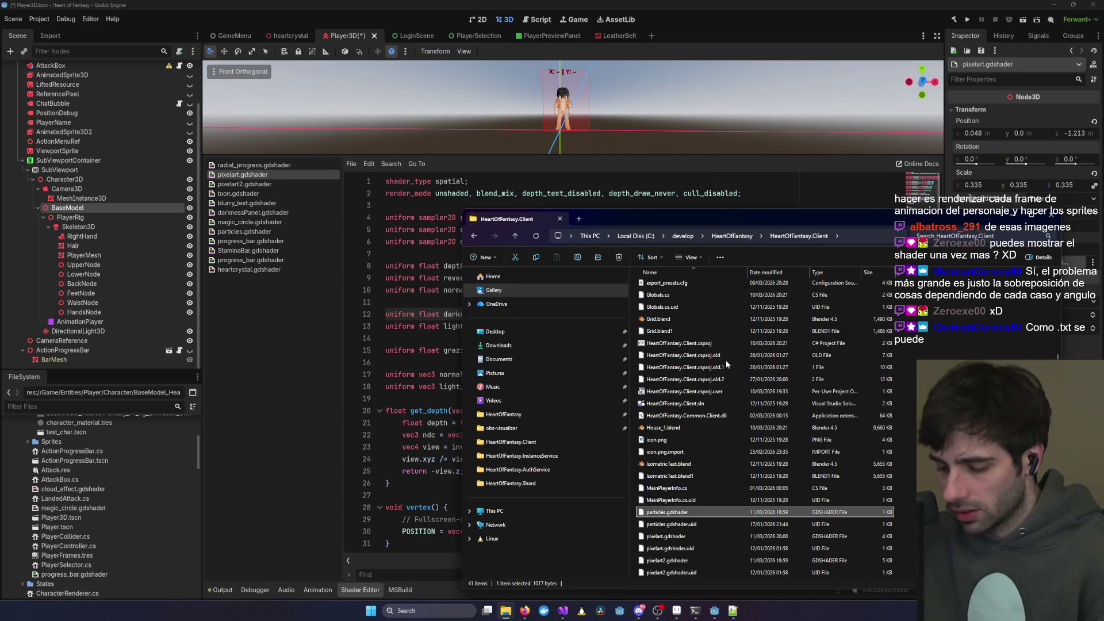
{"action": "left_click", "coordinate": [653, 538]}
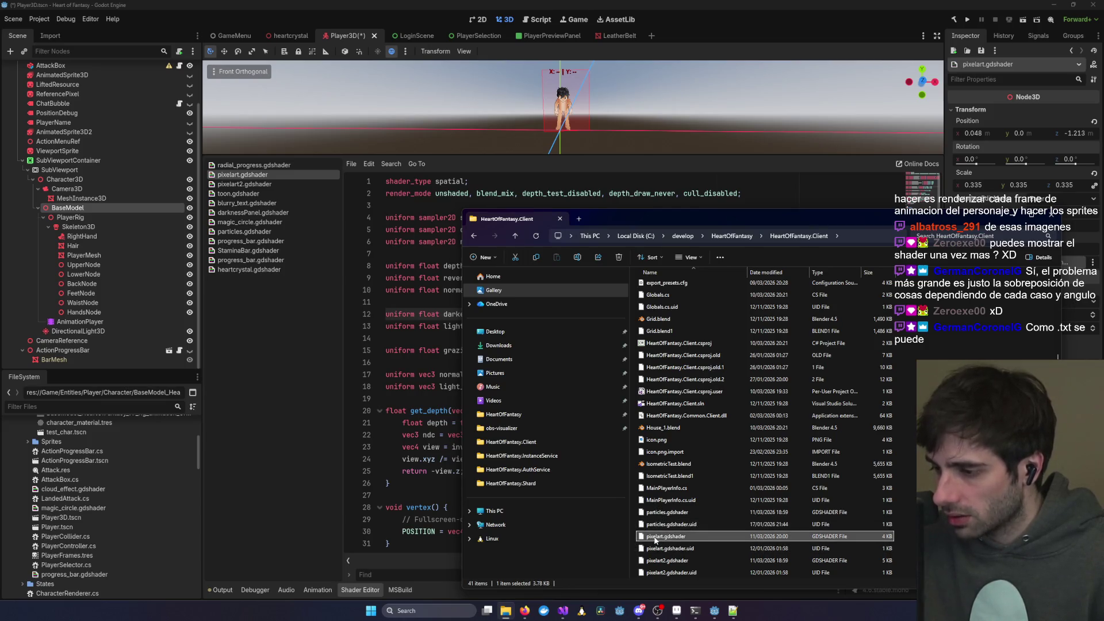
{"action": "key", "text": "alt+Tab"}
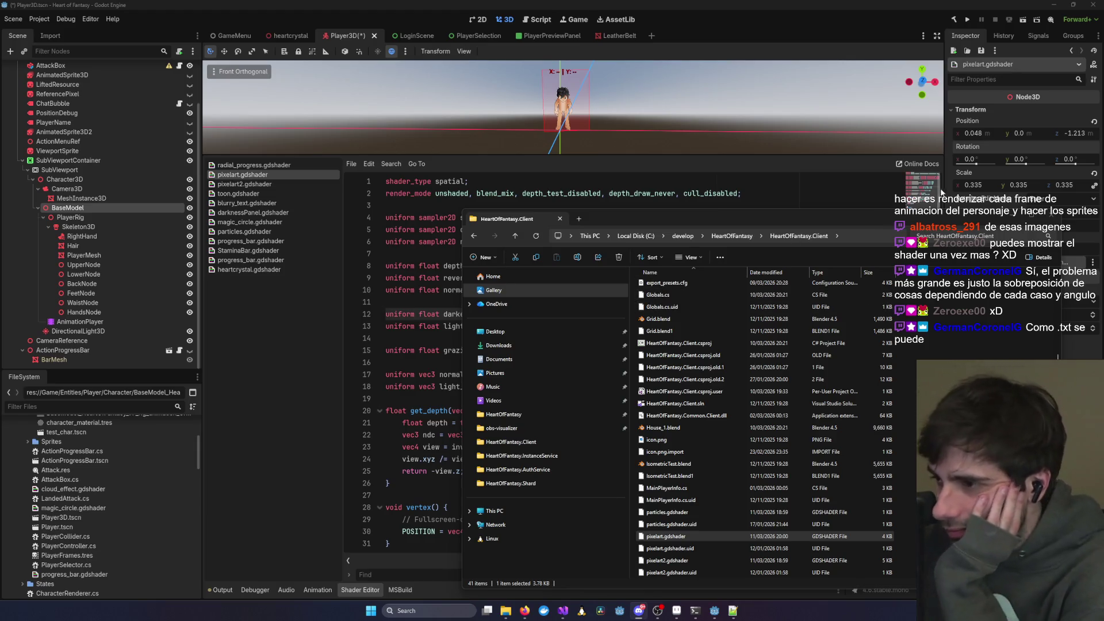
{"action": "key", "text": "alt+Tab"}
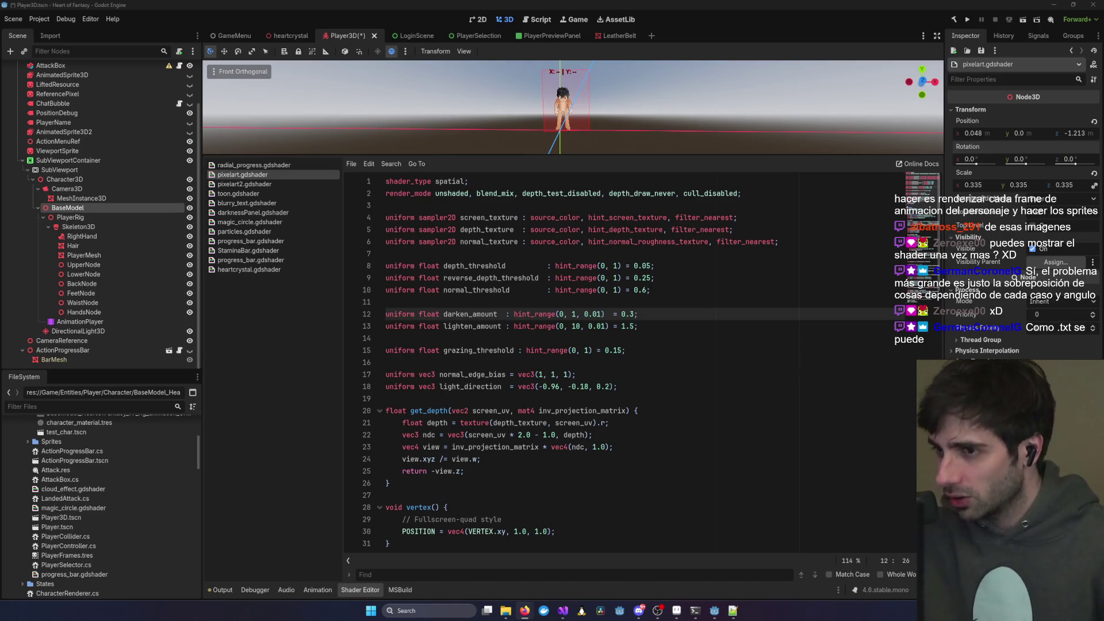
- Expand the 3D viewport over the shader editor and frame the pixelated character
{"action": "left_click_drag", "start_coordinate": [732, 154], "coordinate": [686, 412]}
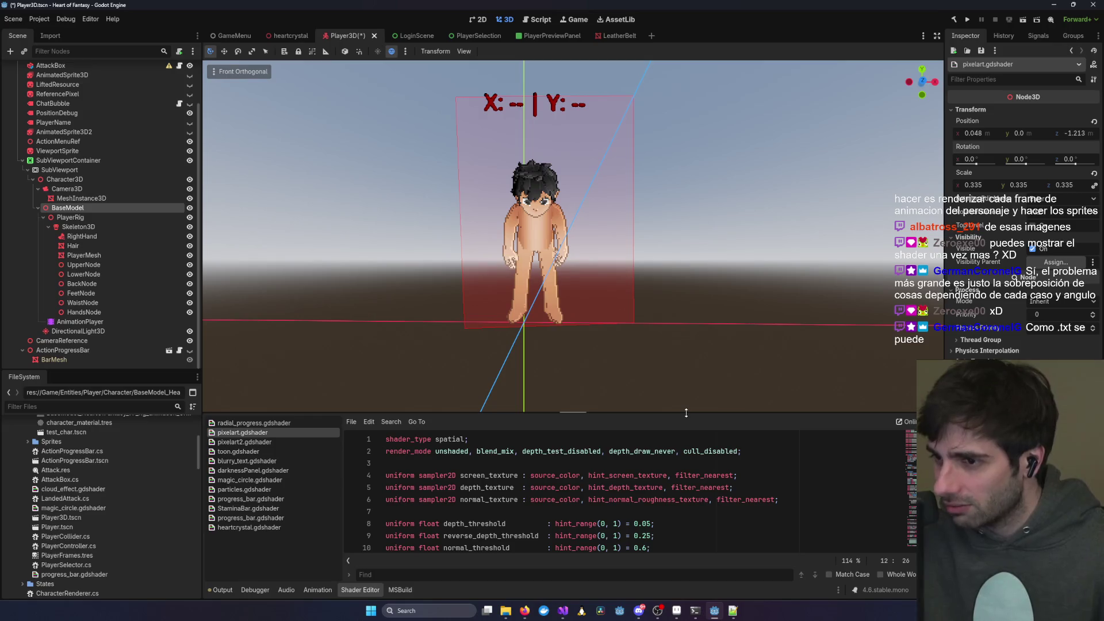
{"action": "key", "text": "alt+Tab"}
{"action": "mouse_move", "coordinate": [677, 291]}
{"action": "left_mouse_down"}
{"action": "mouse_move", "coordinate": [653, 295]}
{"action": "mouse_move", "coordinate": [666, 295]}
{"action": "left_mouse_up"}
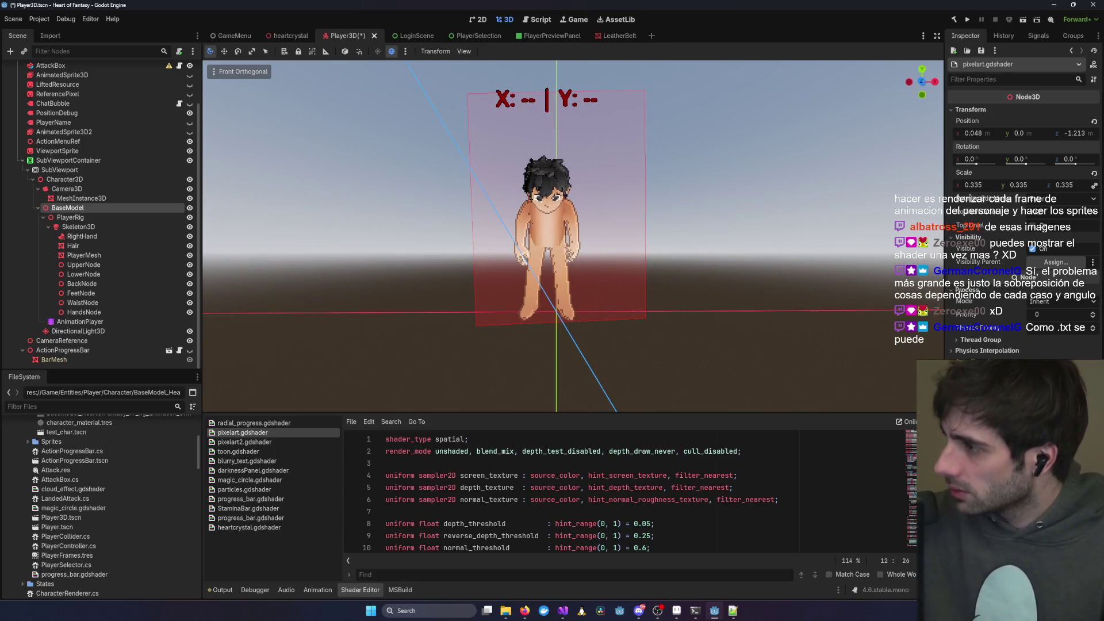
{"action": "key", "text": "alt+Tab"}
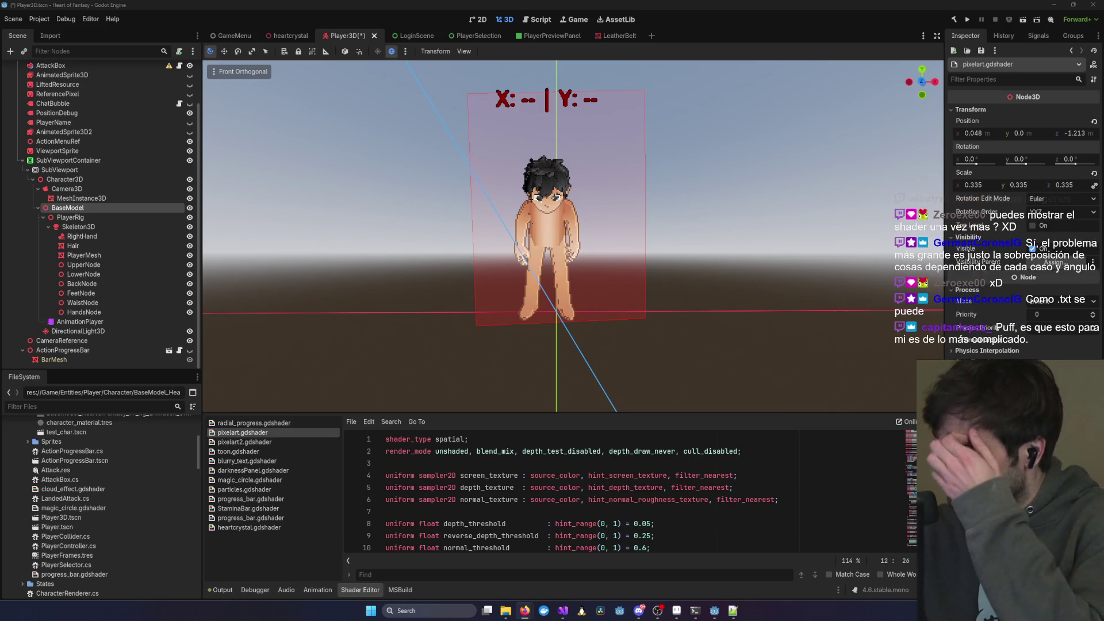
{"action": "scroll", "coordinate": [679, 233], "scroll_direction": "up", "scroll_amount": 3}
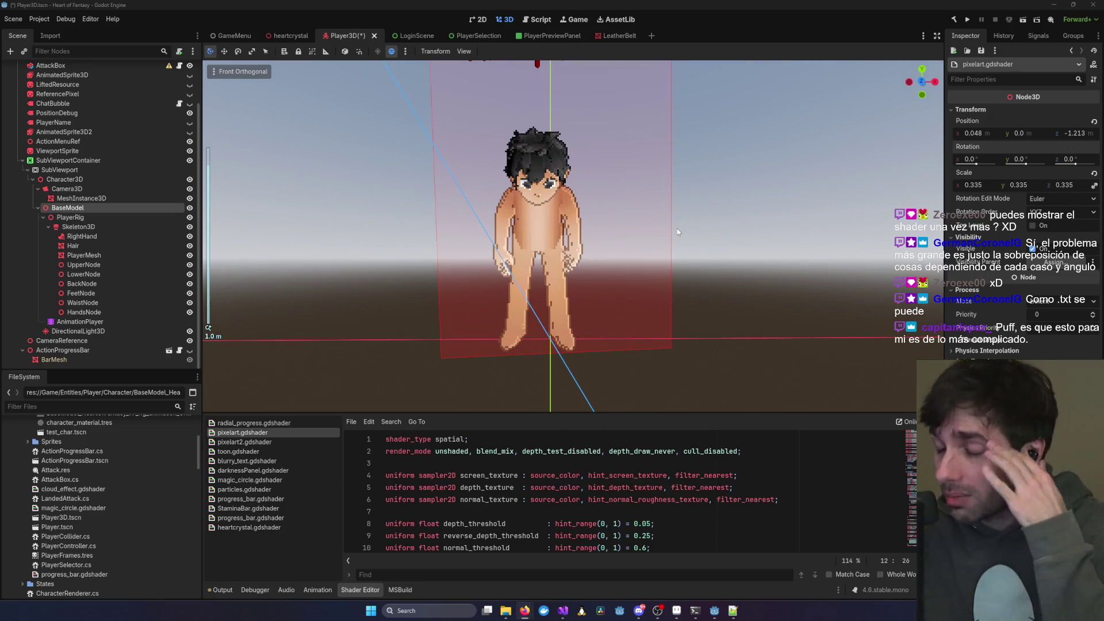
{"action": "left_click", "coordinate": [732, 221]}
{"action": "left_click", "coordinate": [828, 268]}
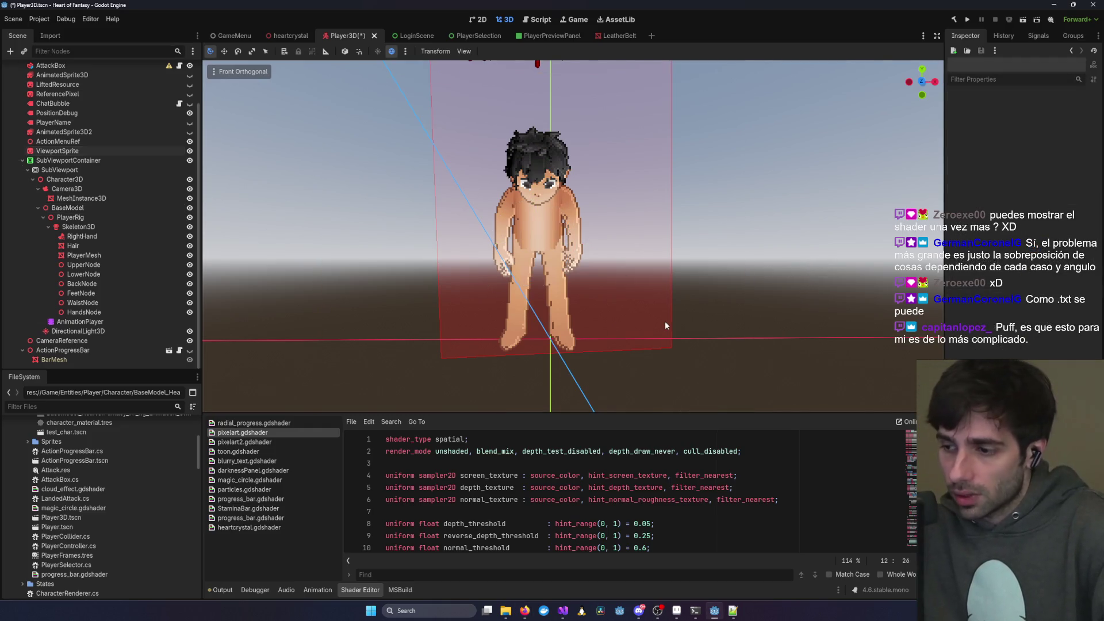
- Close the Godot editor, choosing Save & Quit to keep the scene and shader edits
{"action": "scroll", "coordinate": [665, 321], "scroll_direction": "down", "scroll_amount": 2}
{"action": "scroll", "coordinate": [674, 351], "scroll_direction": "up", "scroll_amount": 4}
{"action": "key", "text": "alt+Tab"}
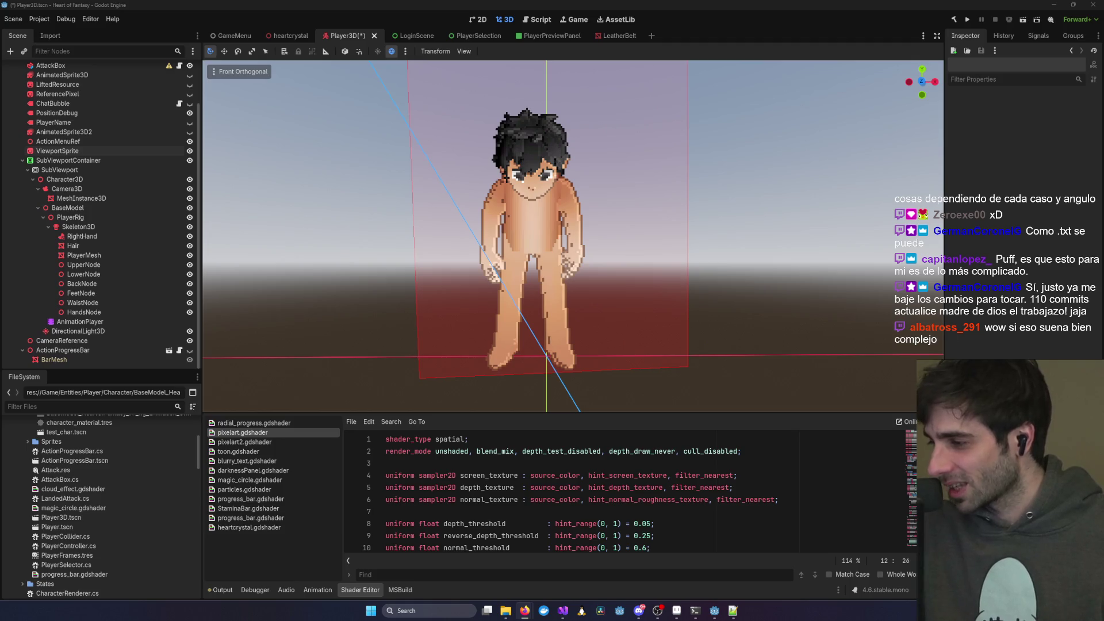
{"action": "left_click", "coordinate": [595, 276]}
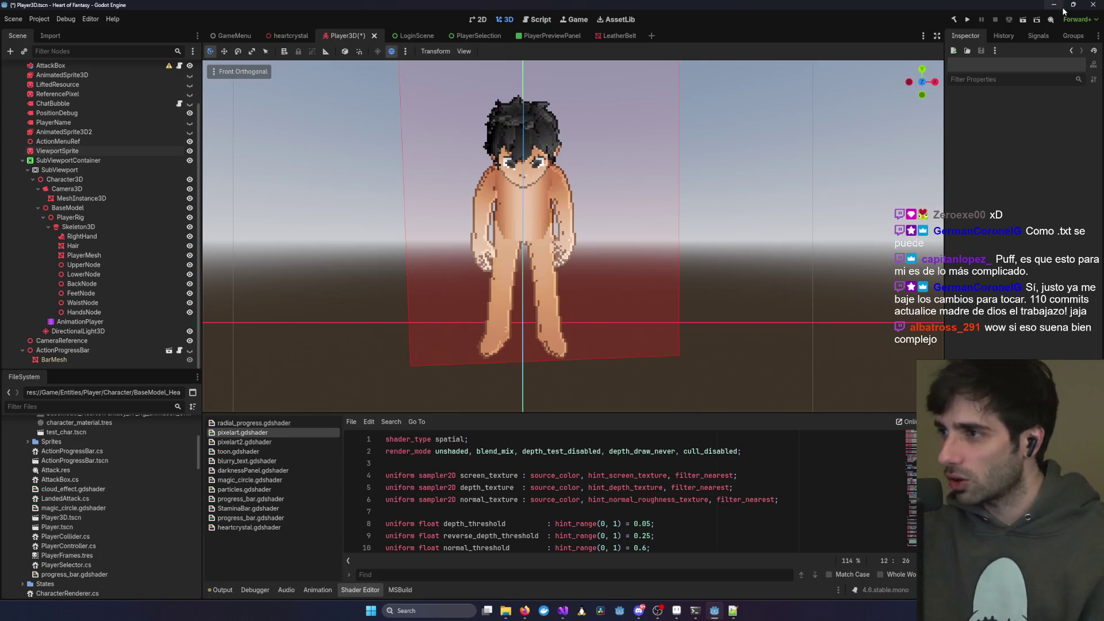
{"action": "scroll", "coordinate": [802, 150], "scroll_direction": "up", "scroll_amount": 1}
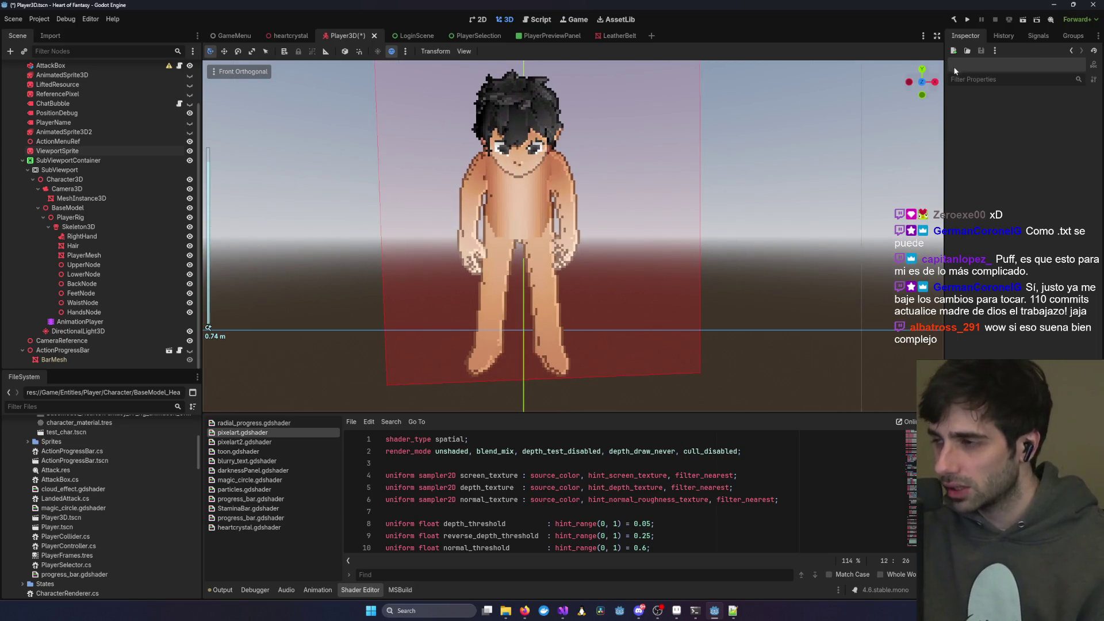
{"action": "left_click", "coordinate": [1088, 9]}
{"action": "left_click", "coordinate": [486, 332]}
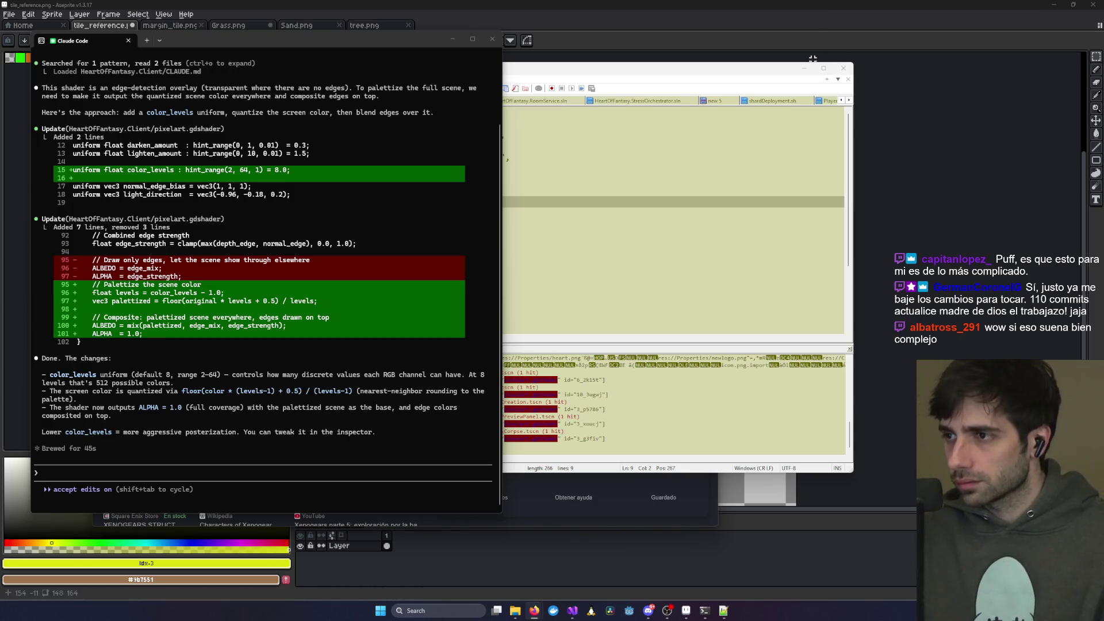
- Minimize the Claude Code terminal, Firefox and Aseprite to reveal Visual Studio
{"action": "left_click", "coordinate": [714, 65]}
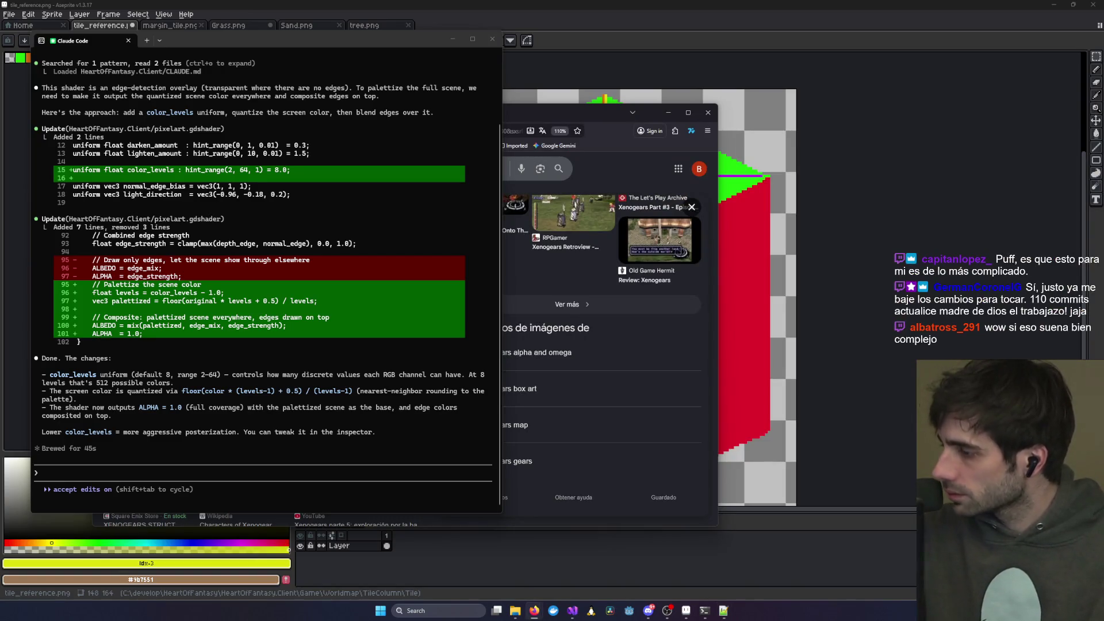
{"action": "left_click", "coordinate": [219, 369]}
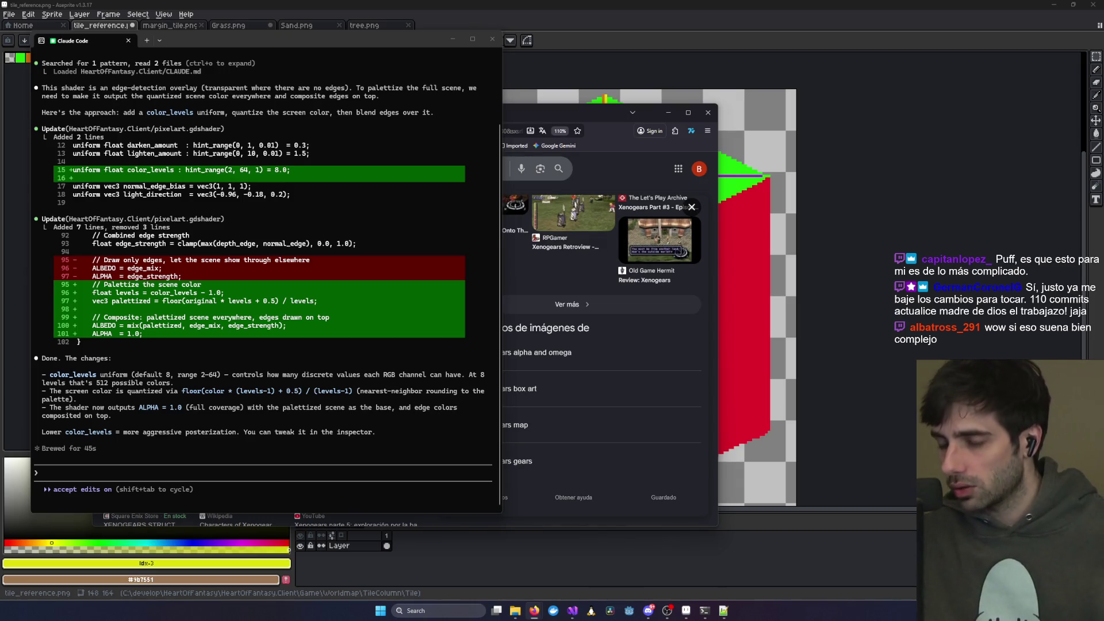
{"action": "key", "text": "super+Down"}
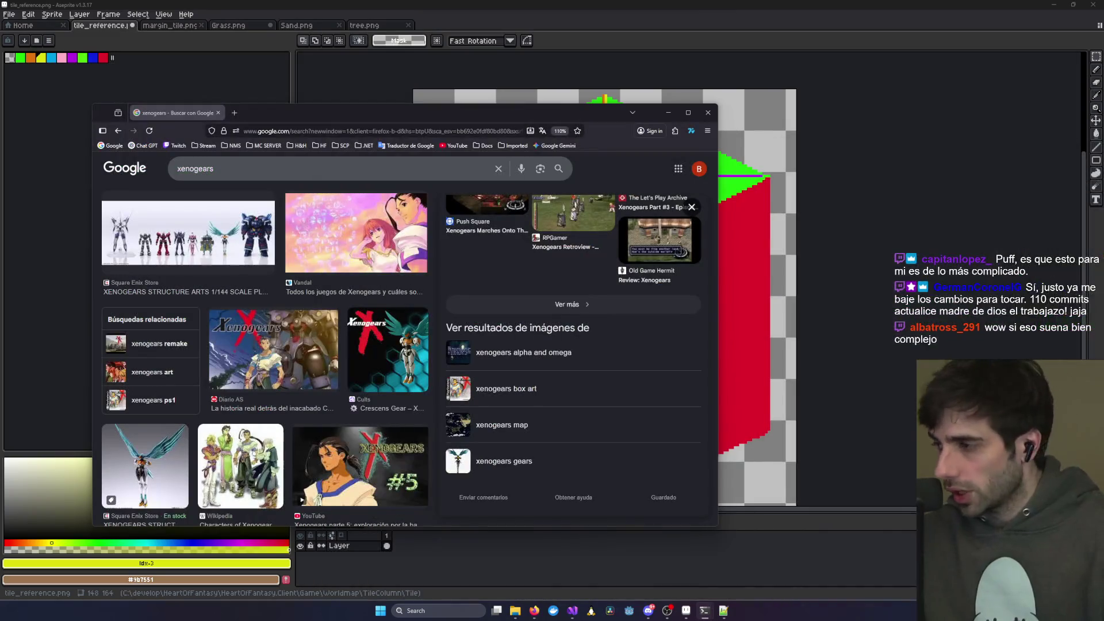
{"action": "left_click", "coordinate": [668, 112]}
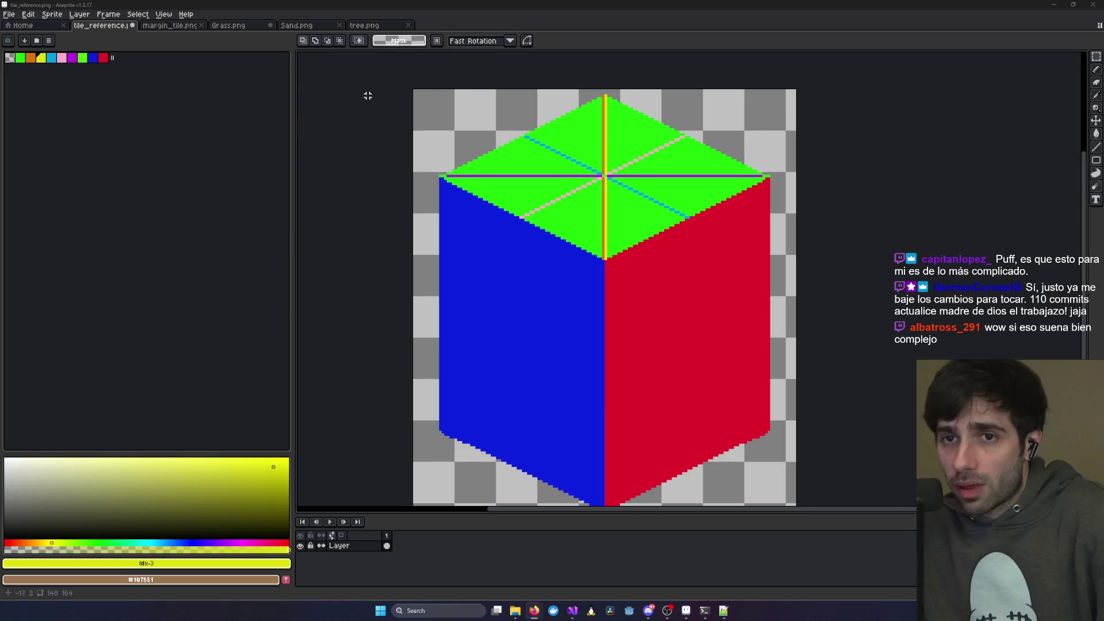
{"action": "key", "text": "super+Down"}
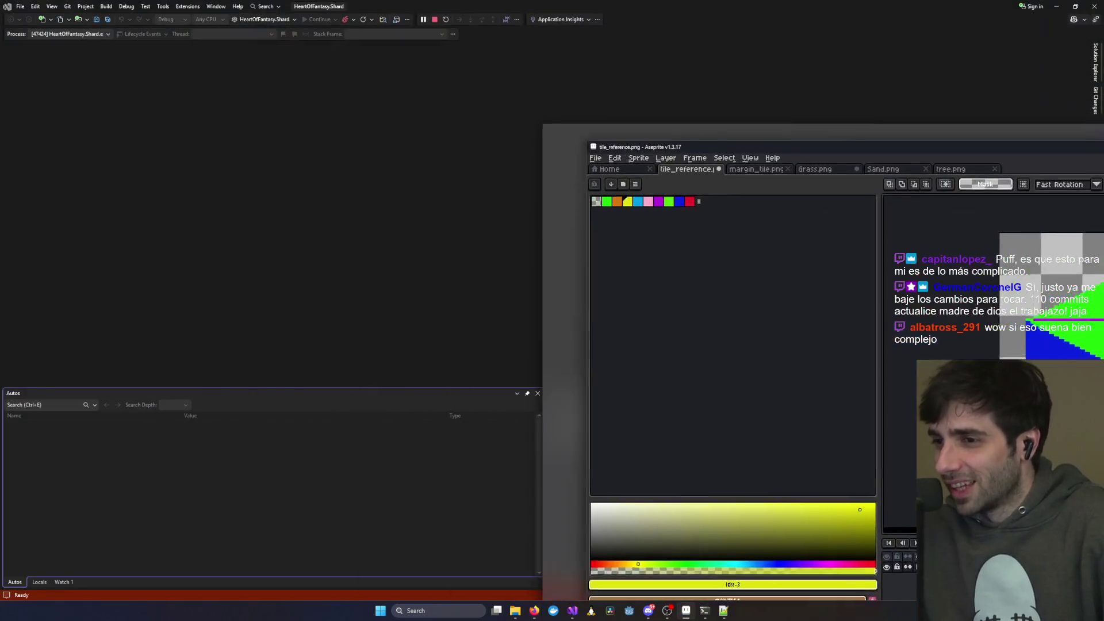